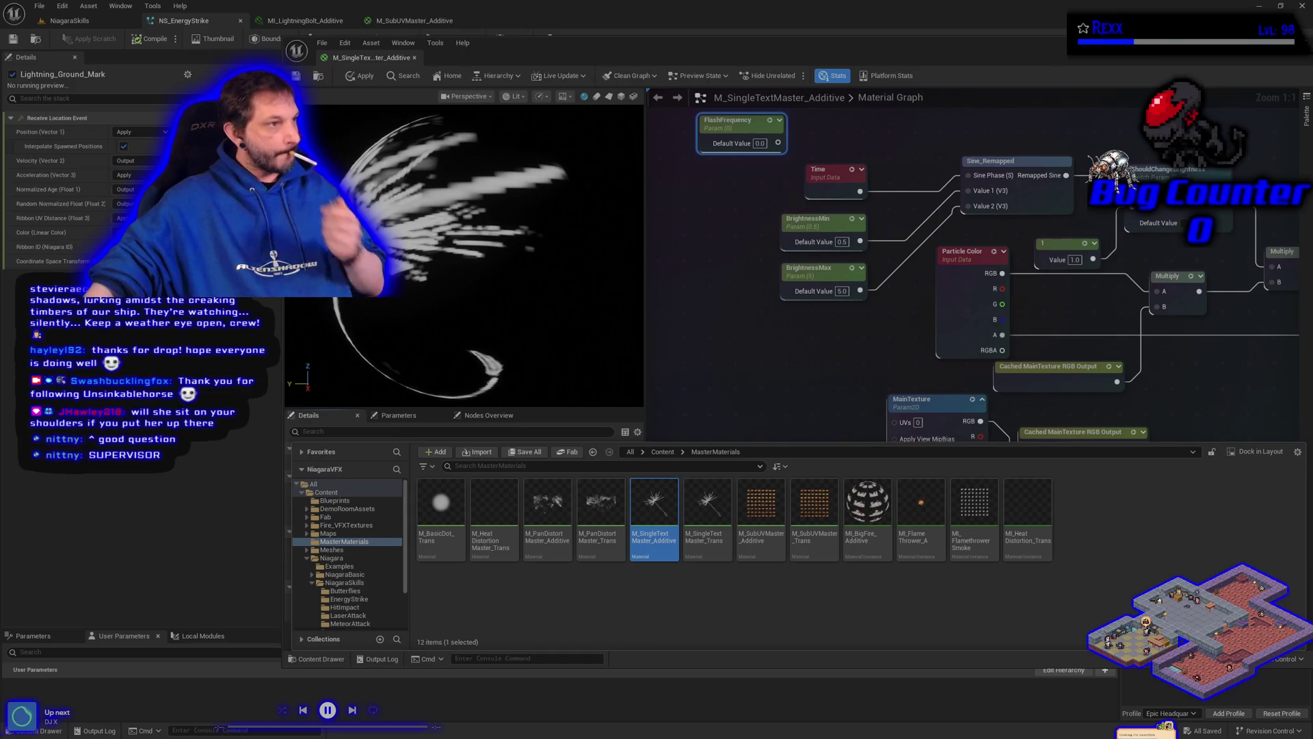
Step: Add a Multiply node that multiplies Time by FlashFrequency and feeds Sine_Remapped's sine phase
left_click(828, 218)
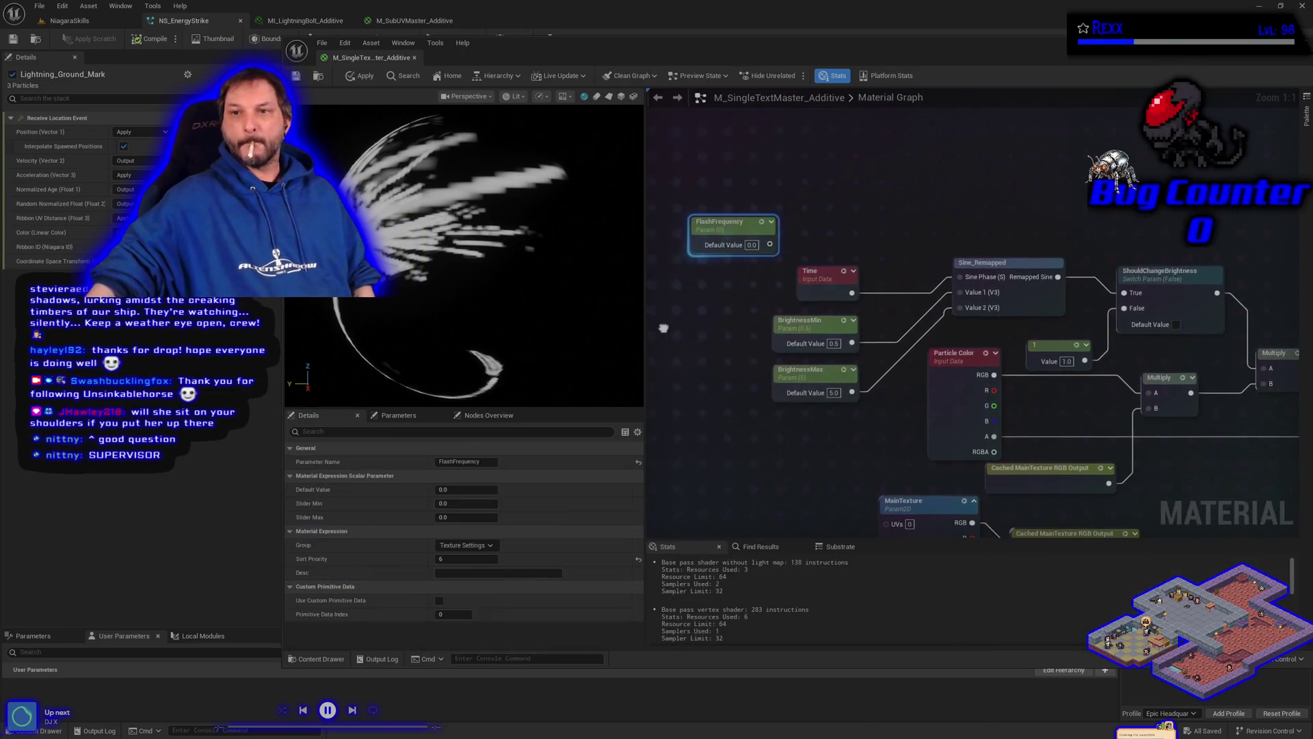
left_click(824, 196)
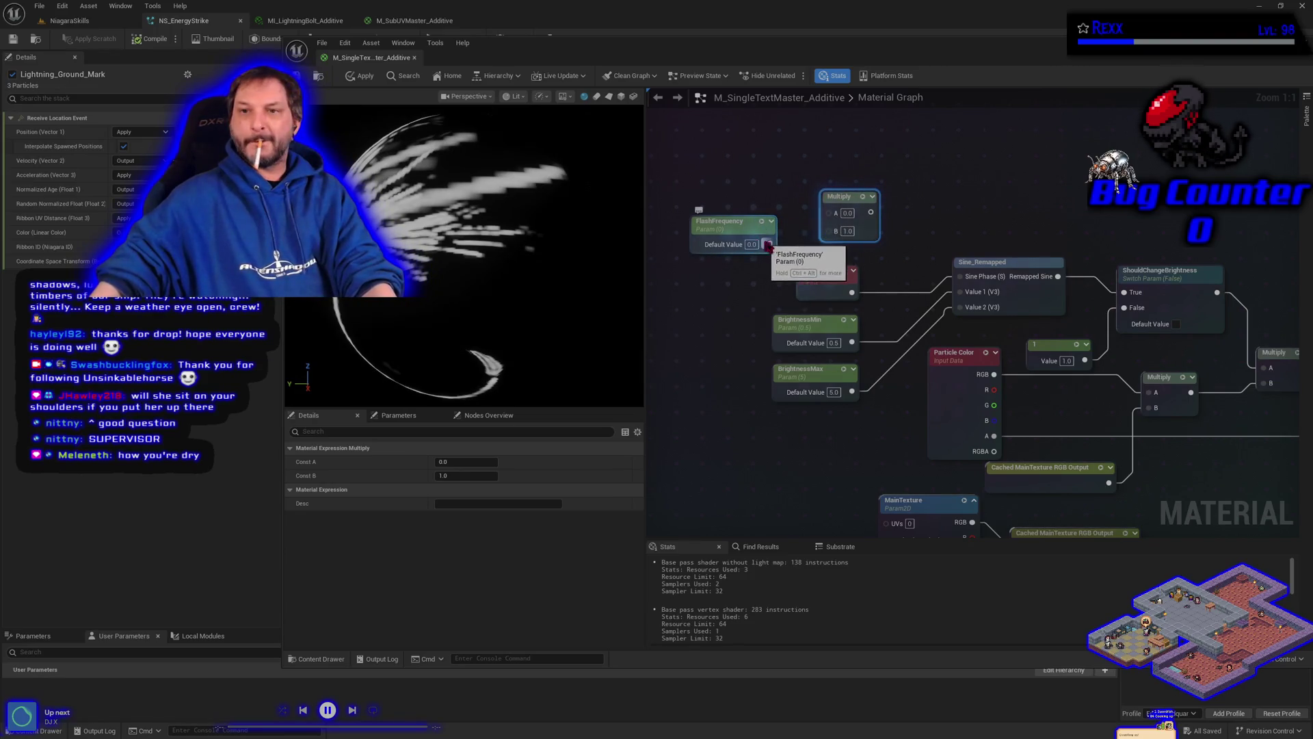
mouse_move(770, 244)
left_mouse_down()
mouse_move(830, 230)
mouse_move(759, 219)
mouse_move(735, 187)
mouse_move(828, 212)
mouse_move(961, 277)
left_mouse_up()
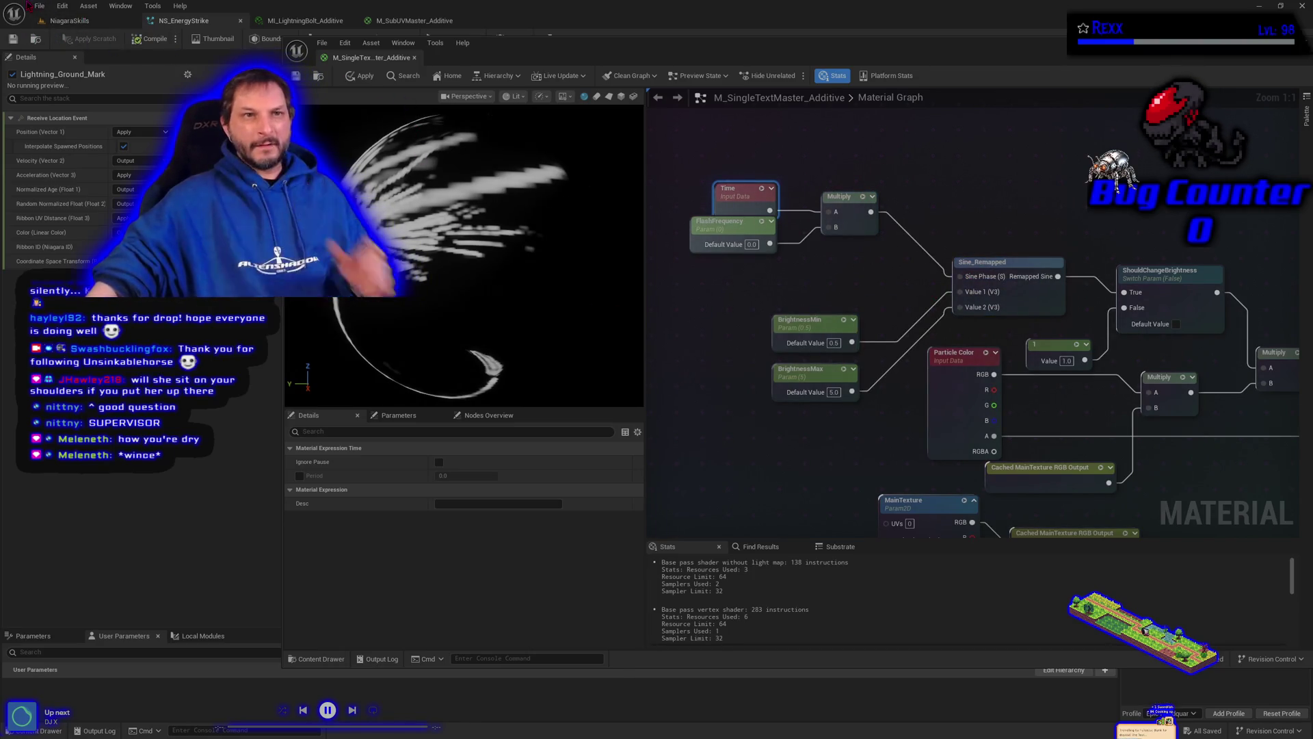
left_click(42, 7)
left_click(42, 7)
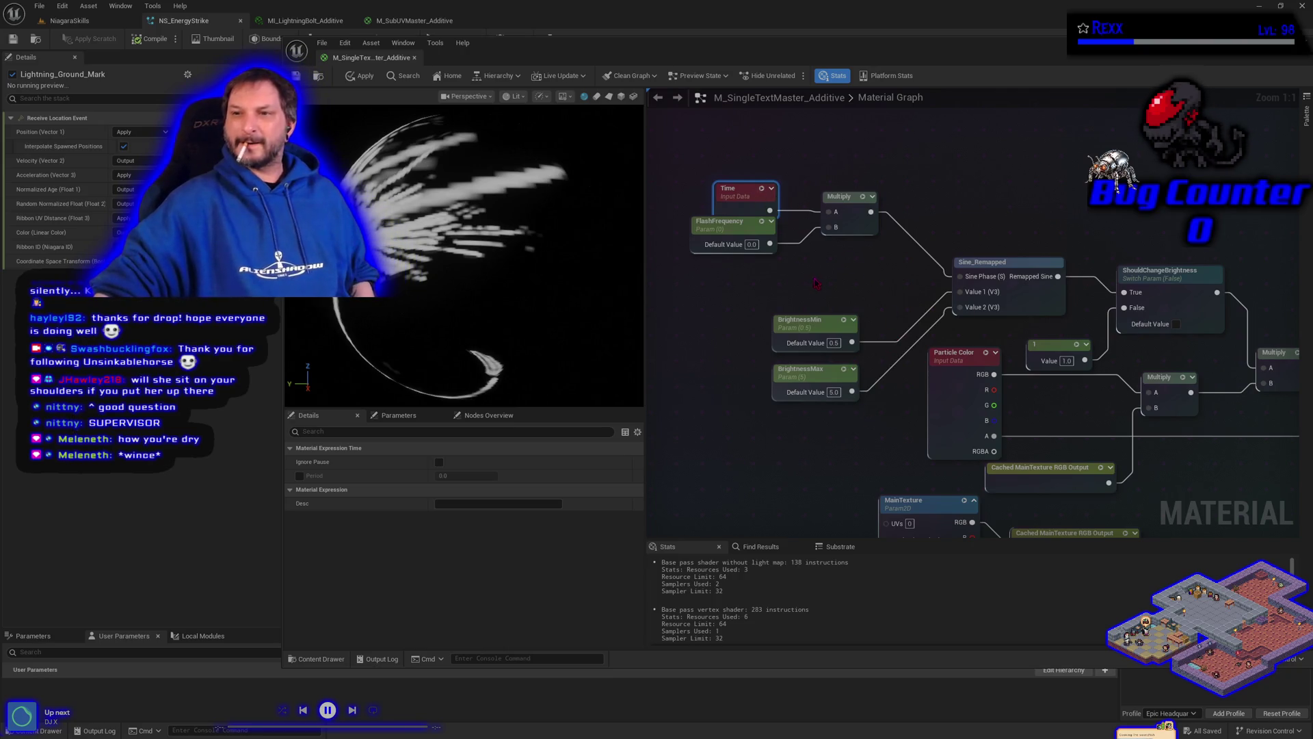
Step: Connect Particle Color RGB to the Multiply A input and move the sine brightness nodes up-left
scroll(864, 325, "down", 2)
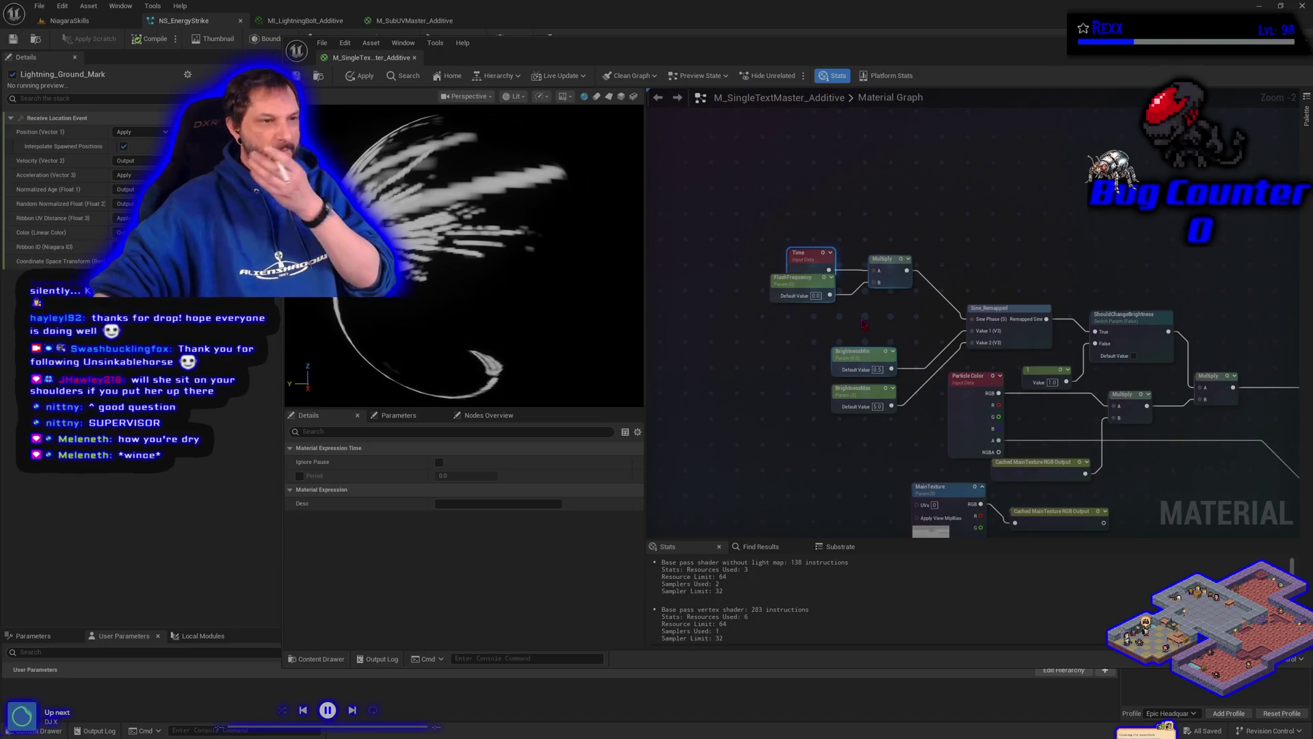
mouse_move(798, 175)
left_mouse_down()
mouse_move(1149, 342)
mouse_move(1118, 373)
left_mouse_up()
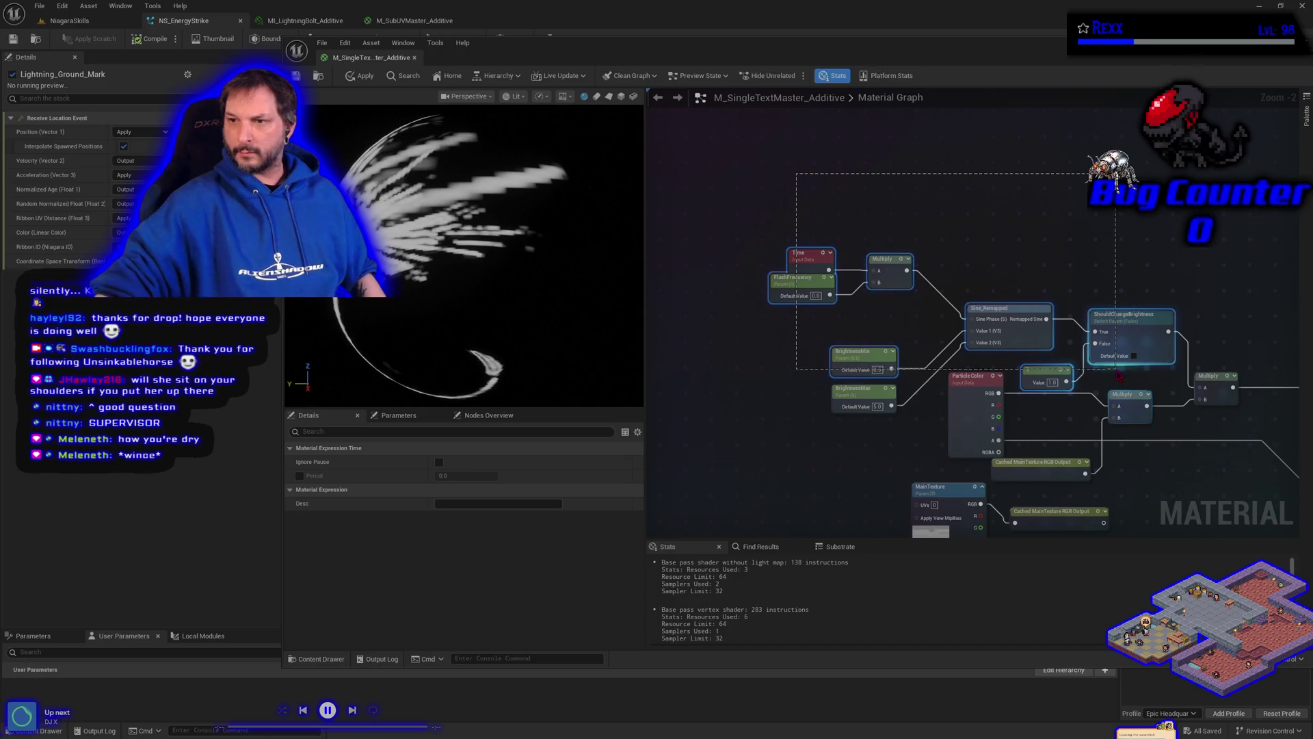
left_click_drag(998, 393, 1113, 405)
left_click(1018, 327)
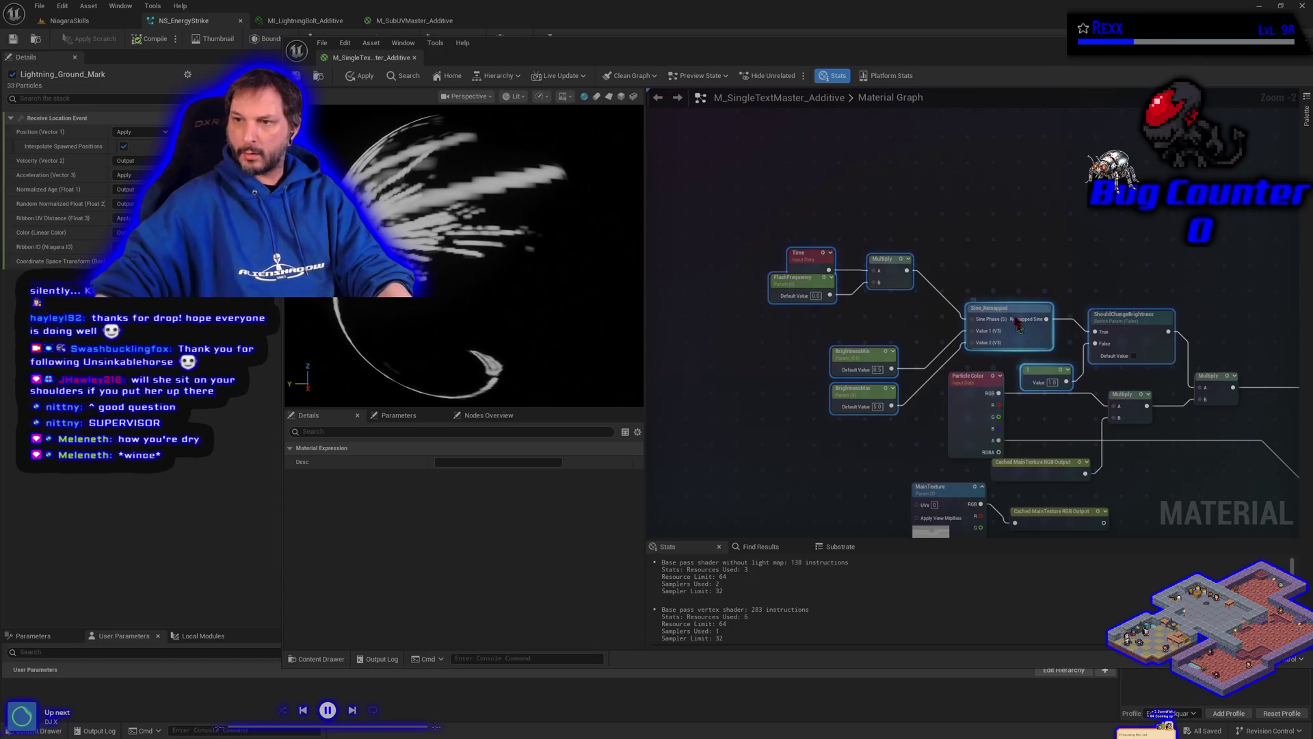
mouse_move(1018, 327)
left_mouse_down()
mouse_move(862, 246)
mouse_move(766, 235)
left_mouse_up()
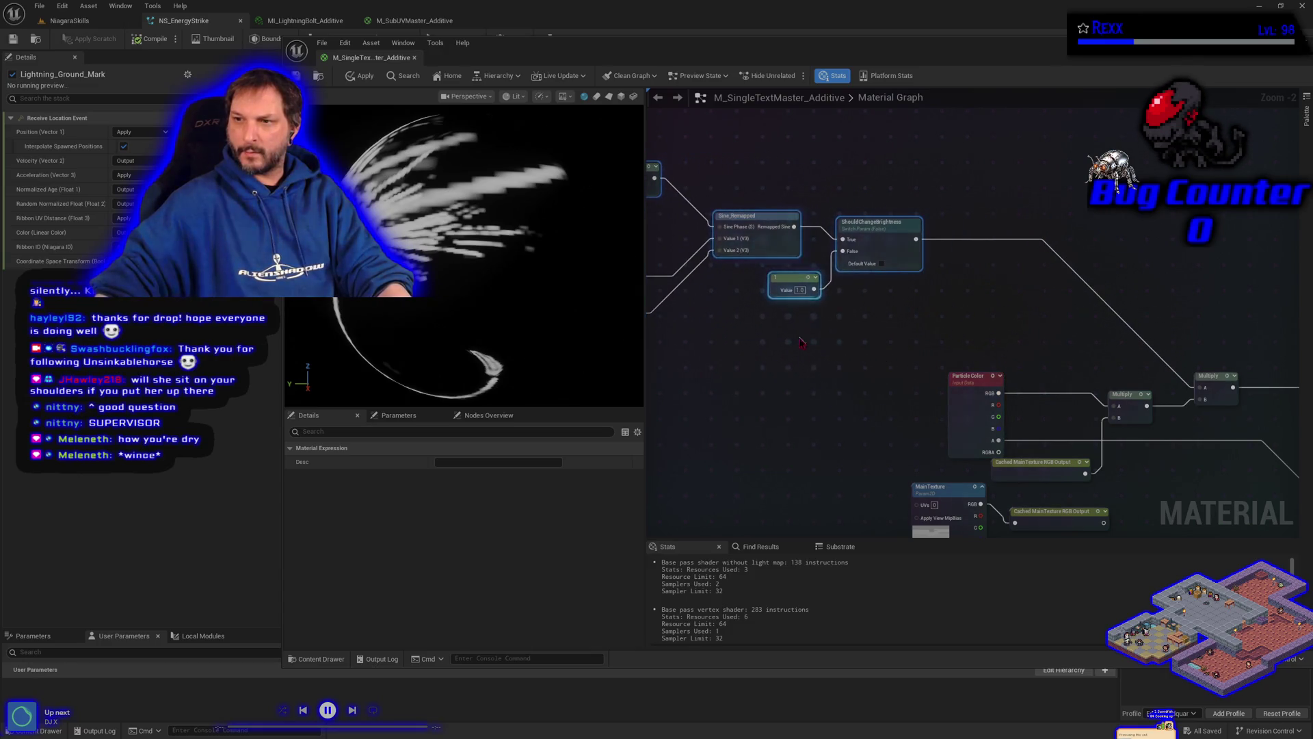
left_click_drag(801, 342, 962, 469)
Step: Wrap the sine brightness nodes in a blue comment titled 'Use Sine wave to change brightness'
key("c")
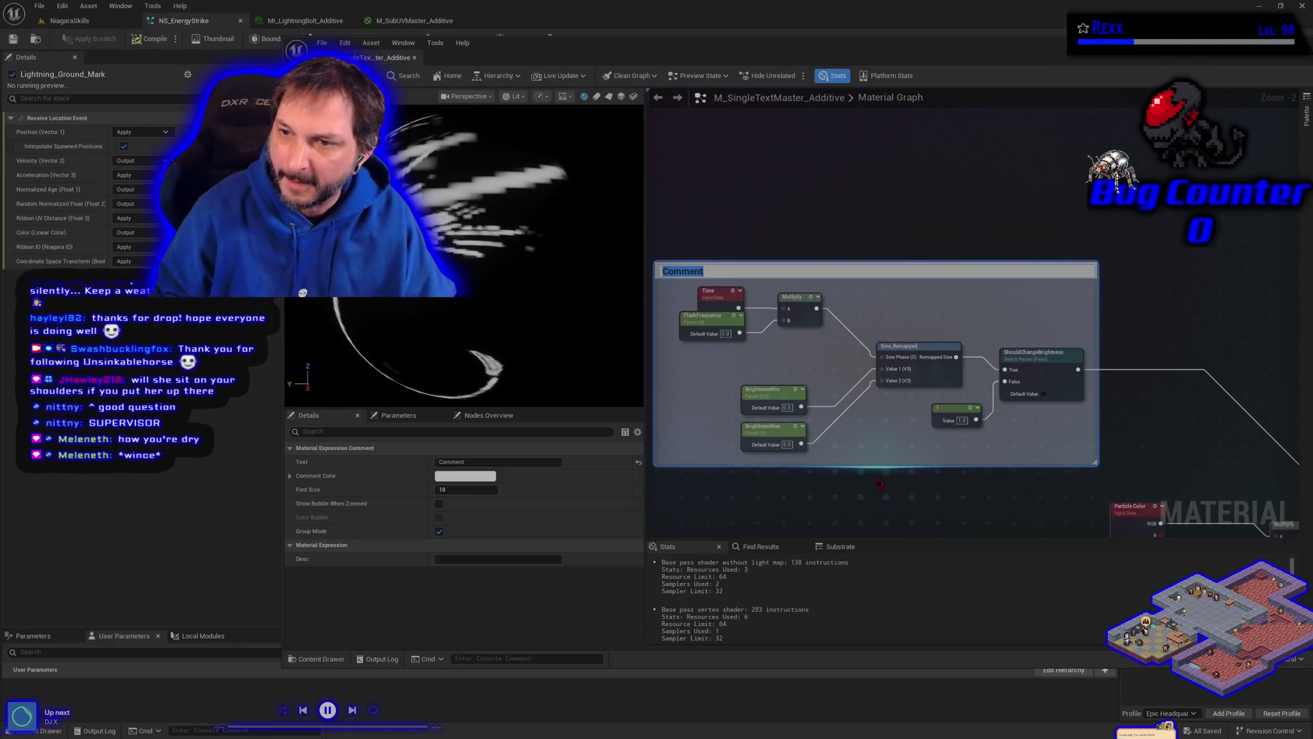
type("Use Sine wave t")
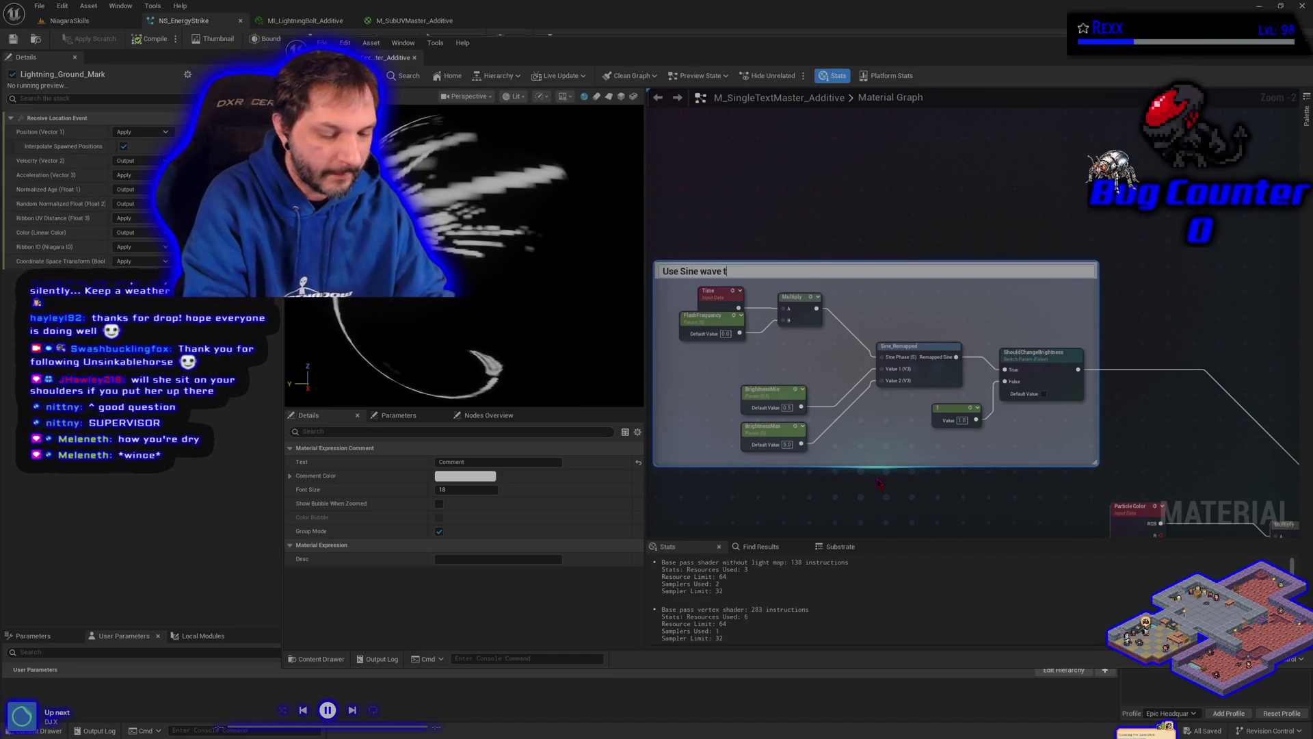
type("o change")
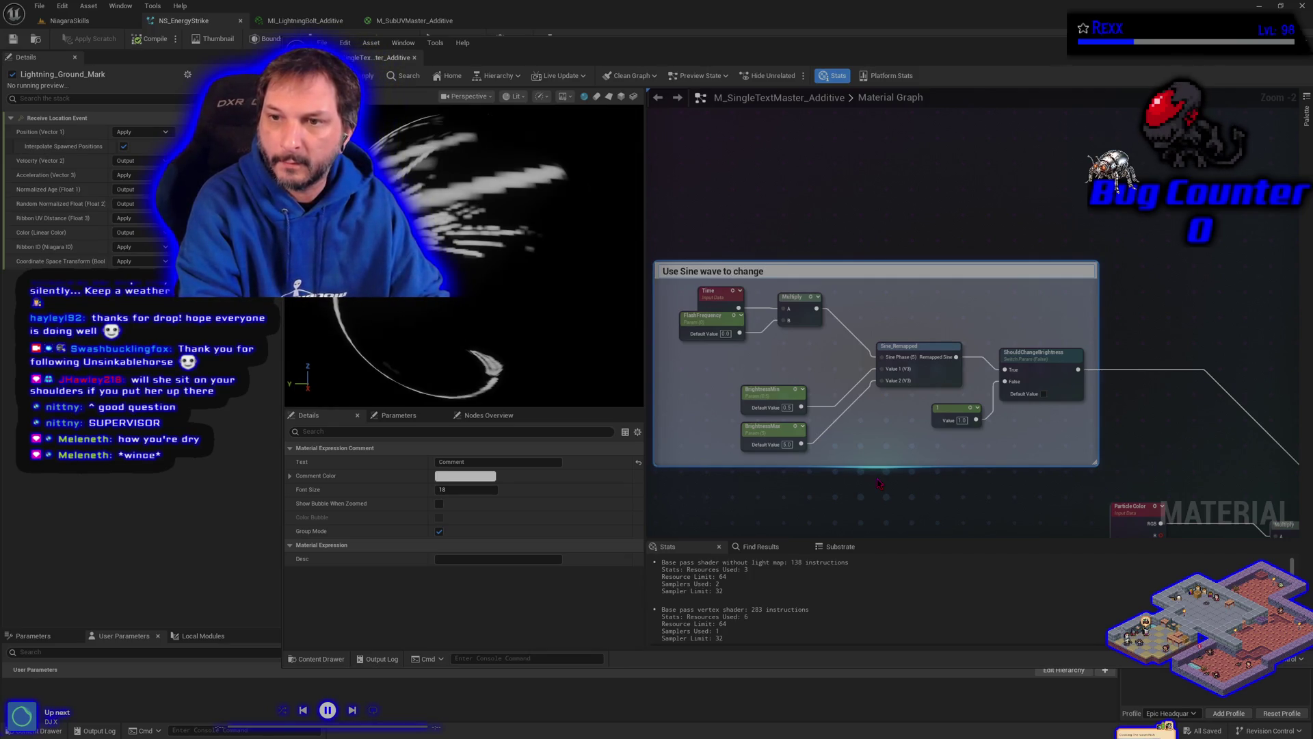
type(" brightness")
key("Return")
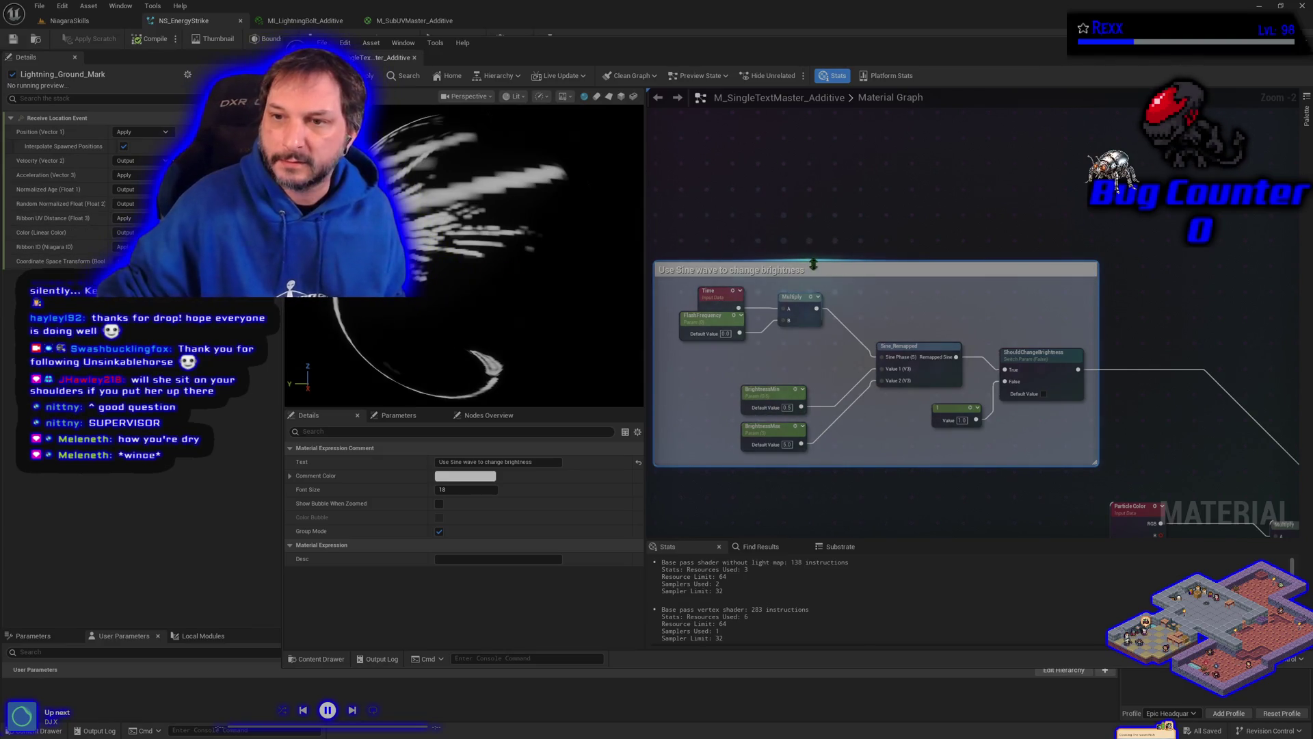
left_click(466, 476)
left_click(504, 513)
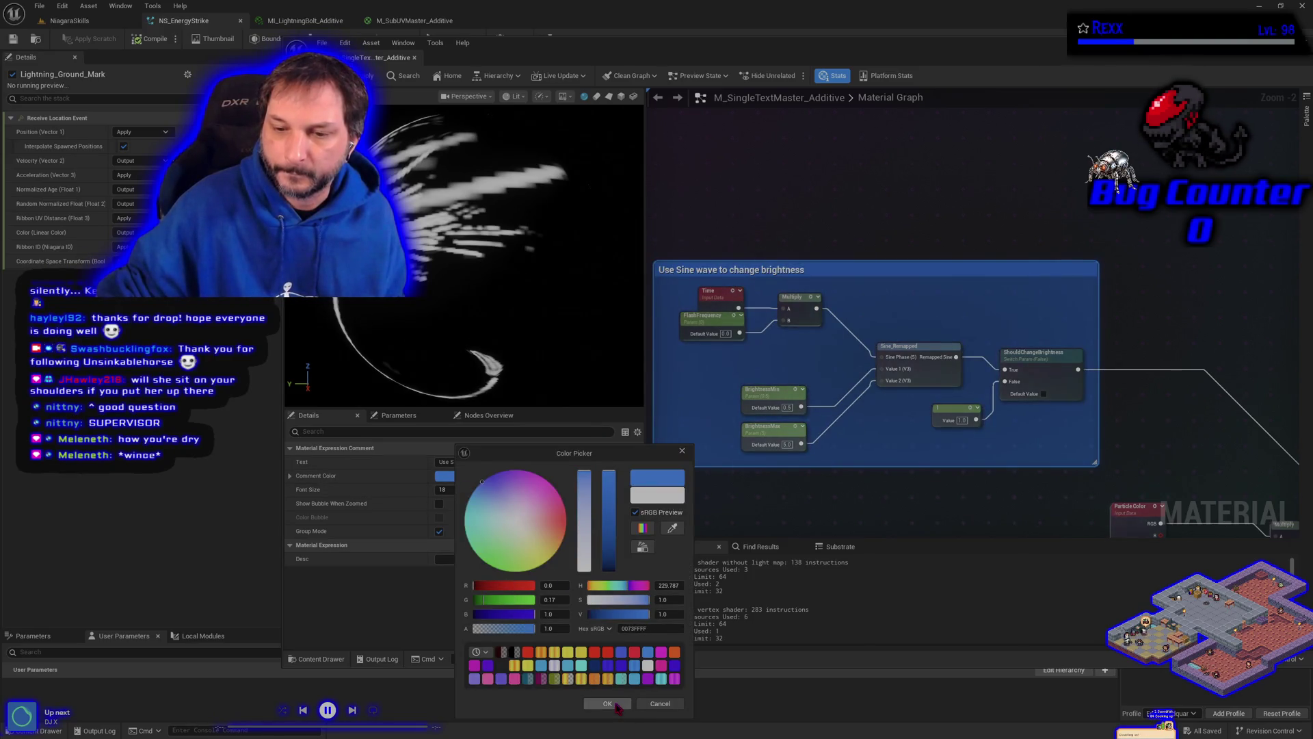
left_click(607, 704)
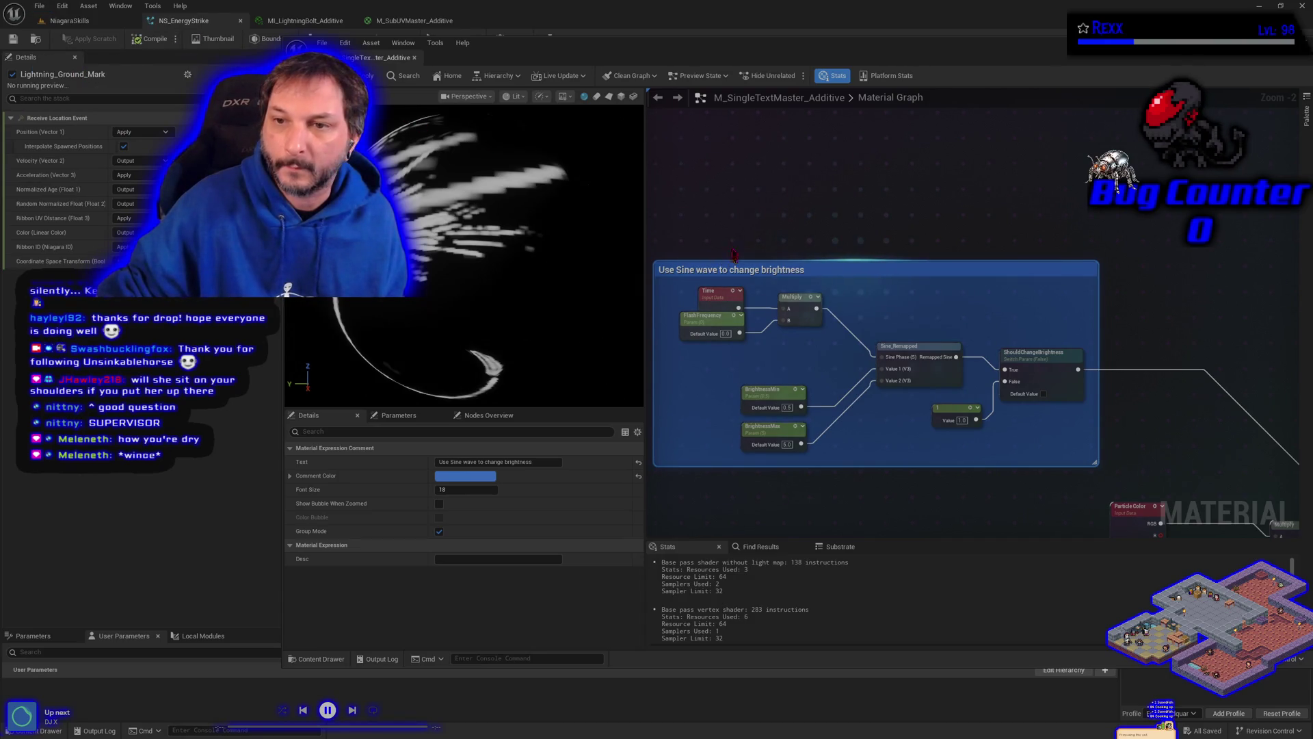
scroll(766, 389, "down", 3)
left_click_drag(766, 389, 707, 296)
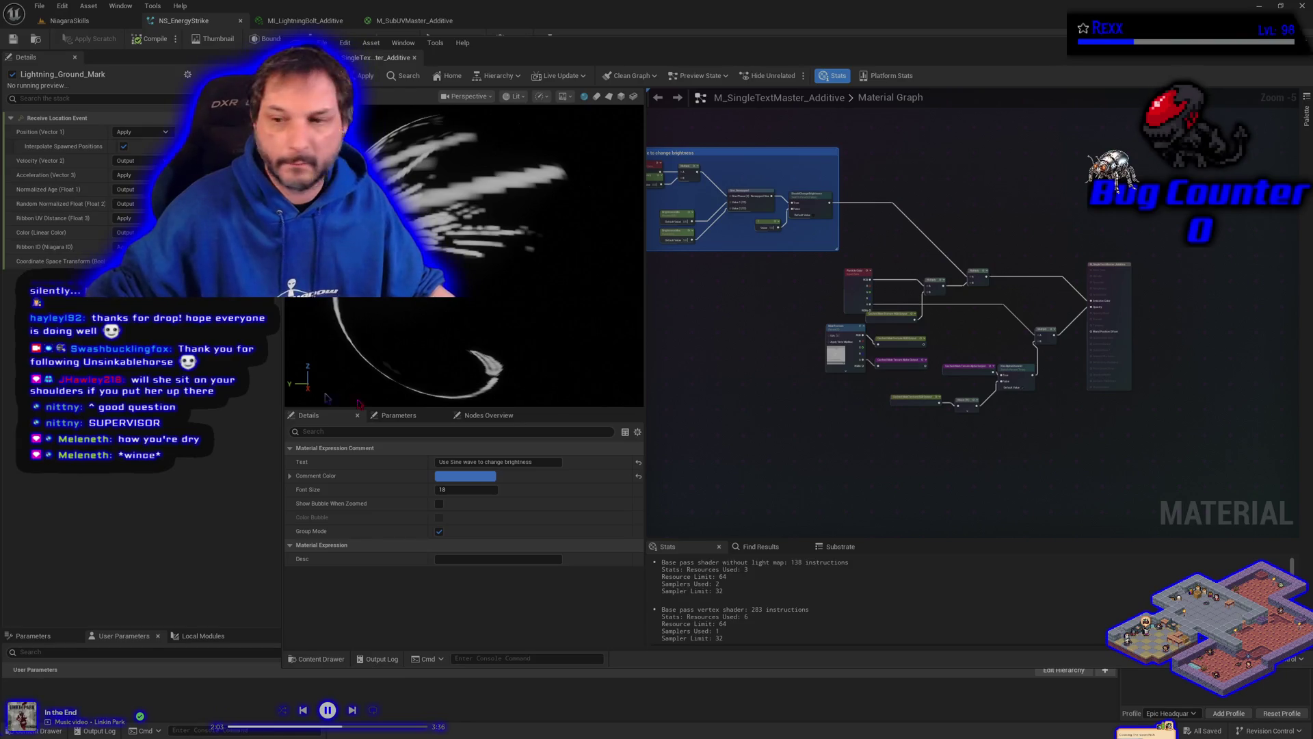
Step: Select the four alpha-check nodes and wrap them in a comment titled 'whether or not has alpha channel'
scroll(924, 359, "up", 4)
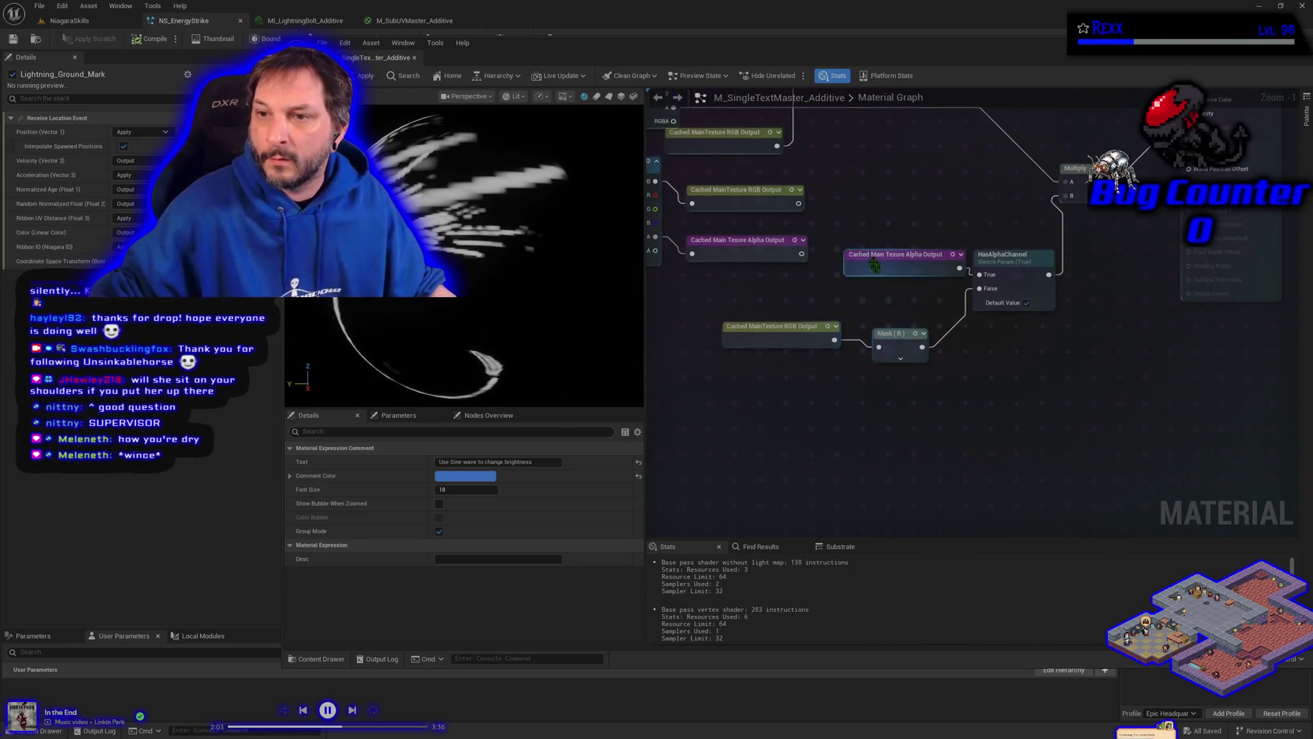
left_click_drag(832, 240, 988, 403)
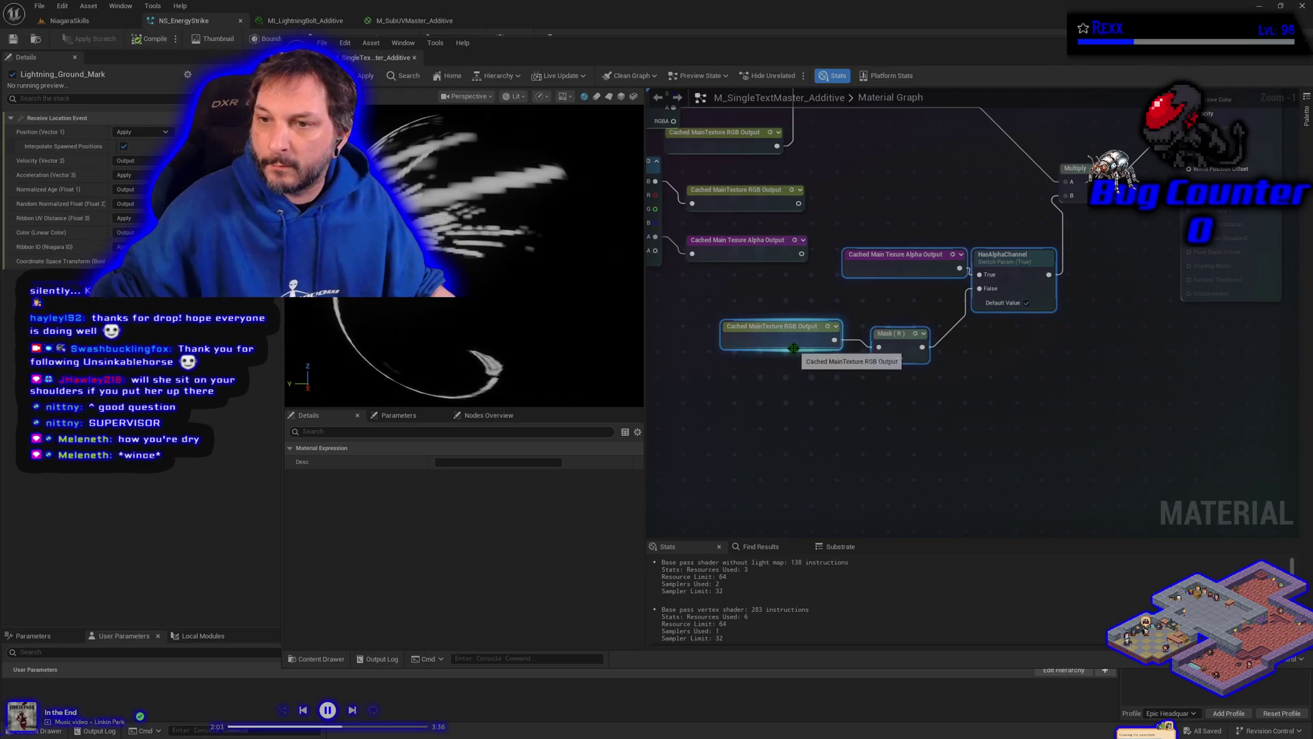
mouse_move(794, 350)
left_mouse_down()
mouse_move(828, 450)
mouse_move(770, 469)
mouse_move(732, 462)
left_mouse_up()
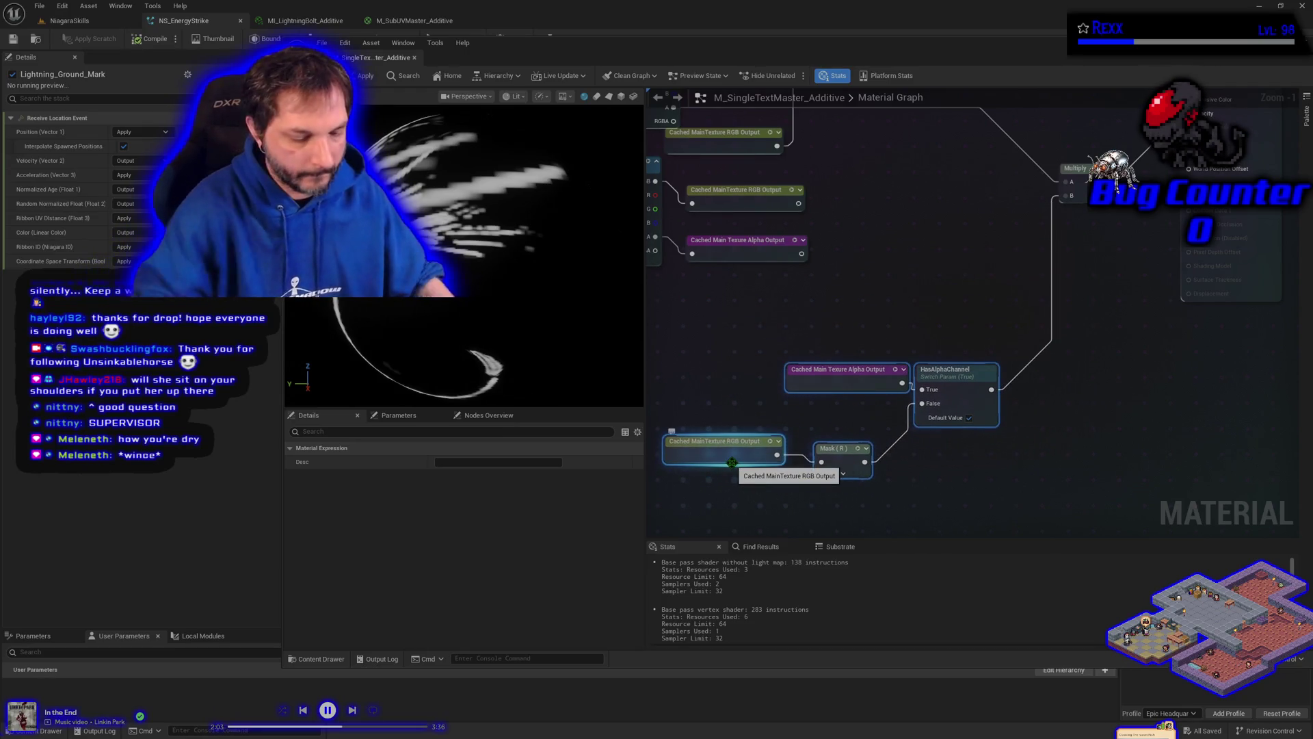
type("c")
type("whether")
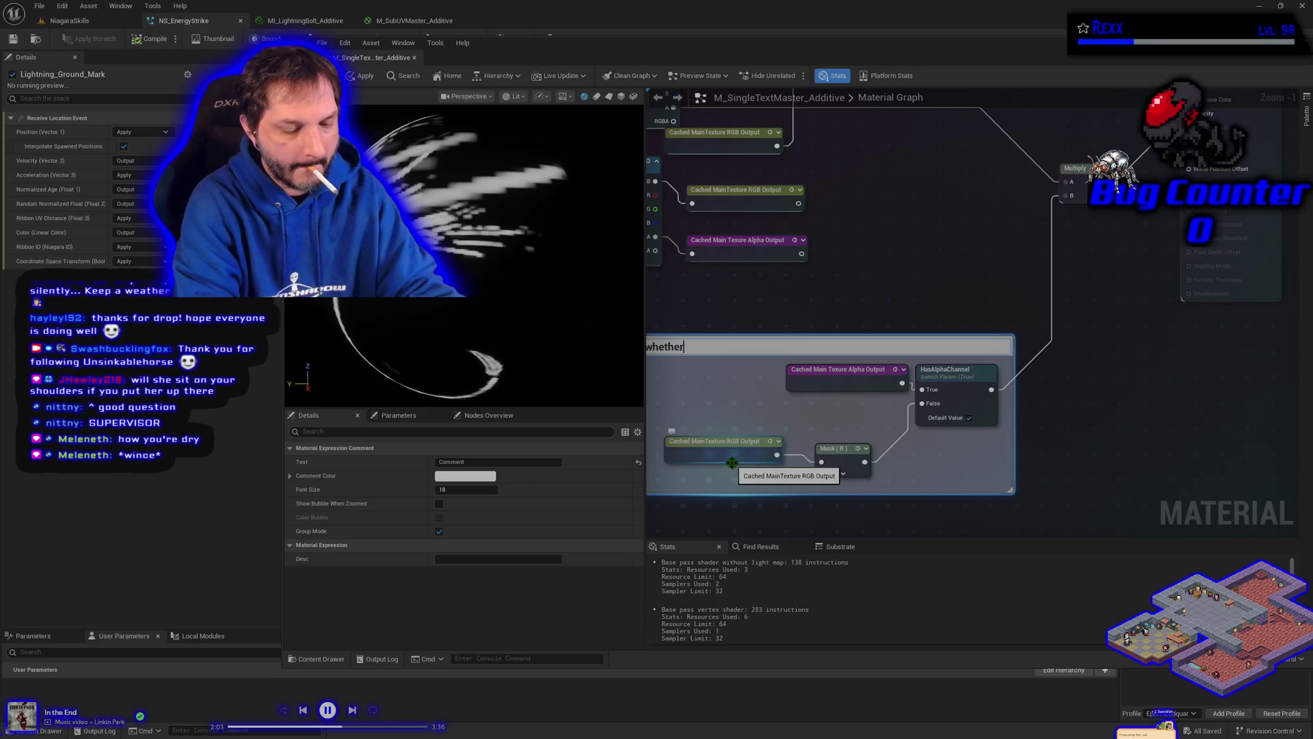
type(" not the channel hhas")
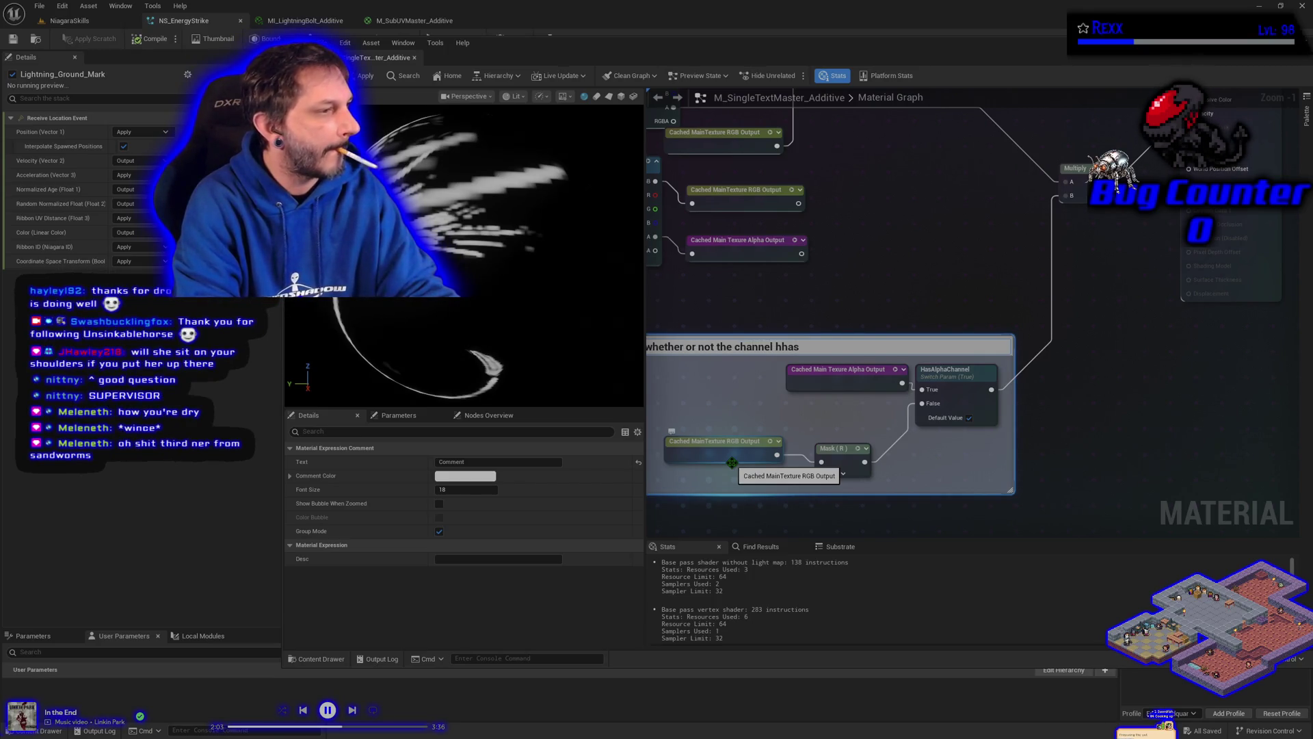
key("BackSpace")
key("BackSpace")
key("BackSpace")
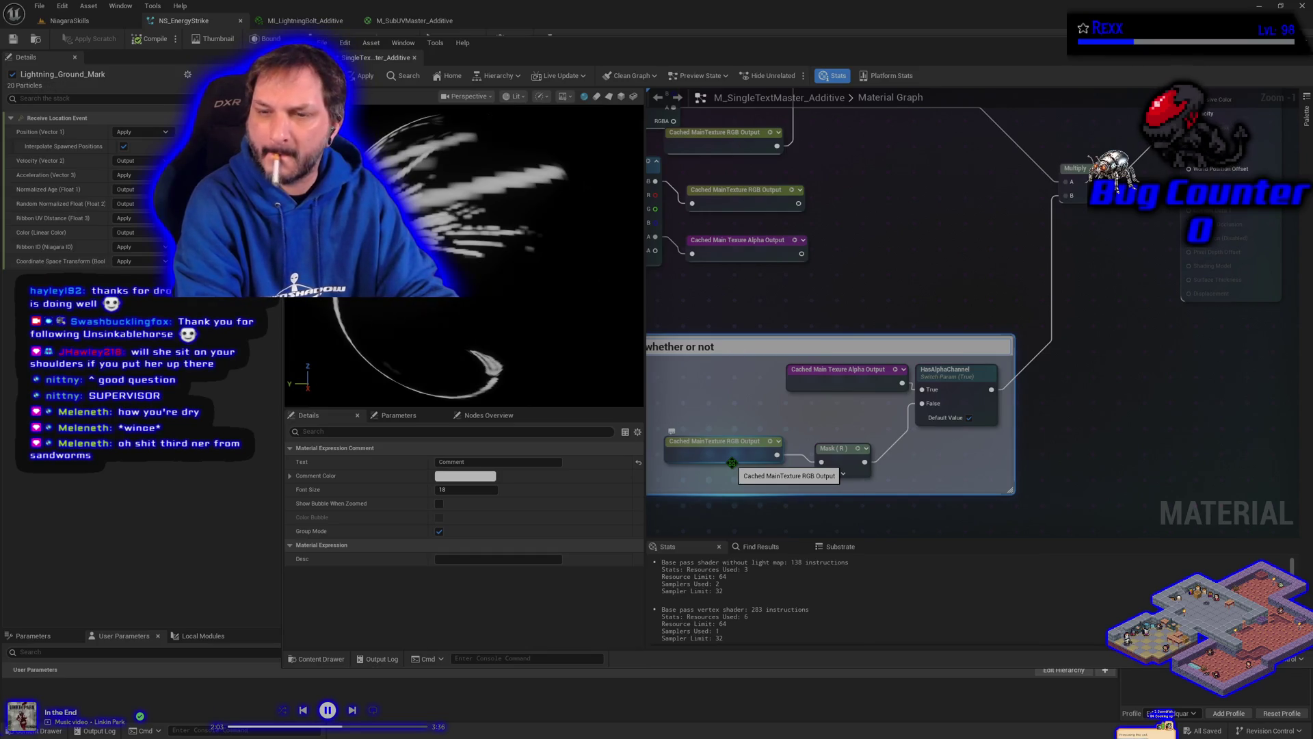
type(" has")
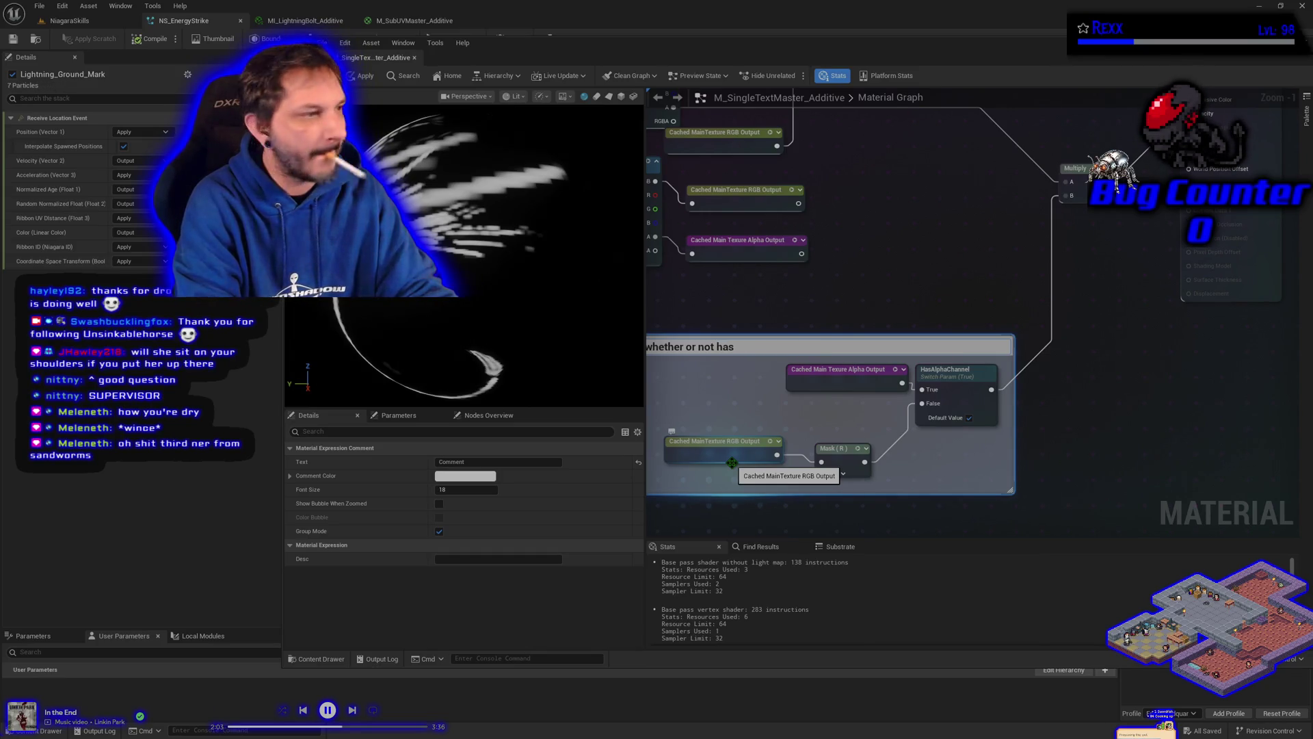
type(" alp")
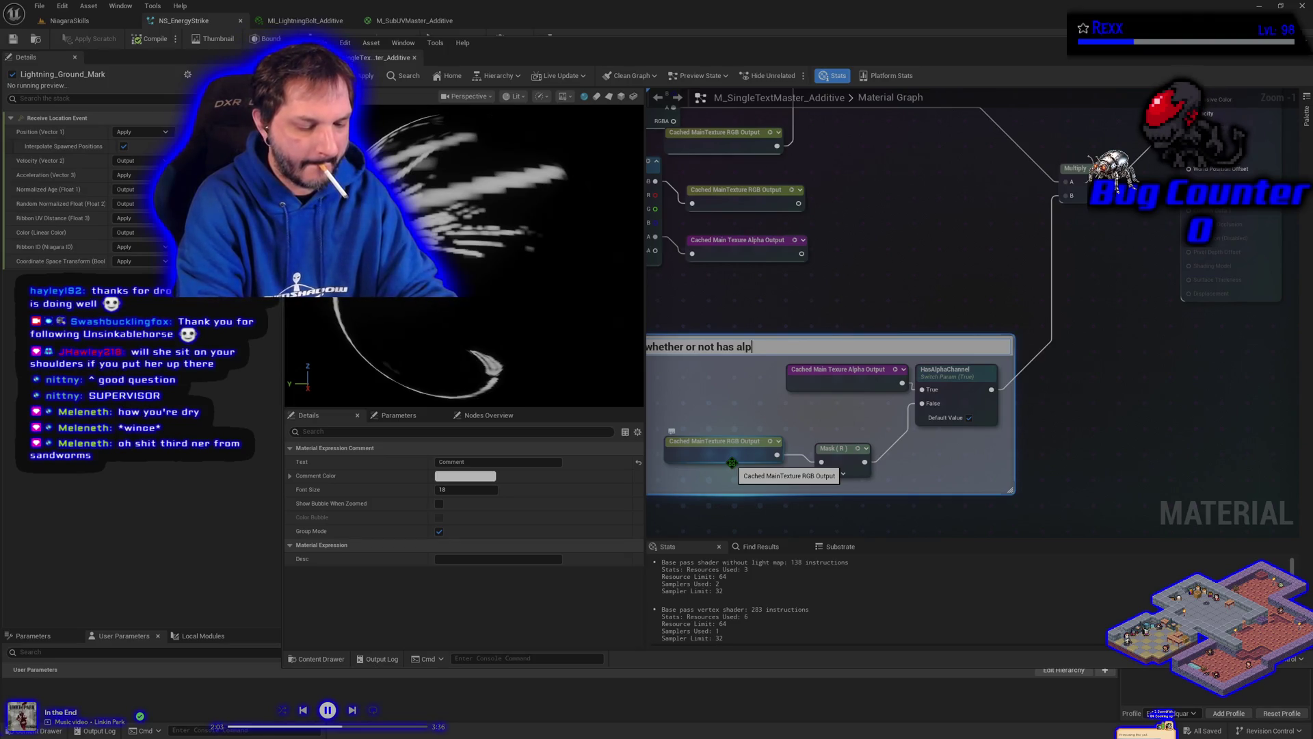
type("ha channel")
key("Return")
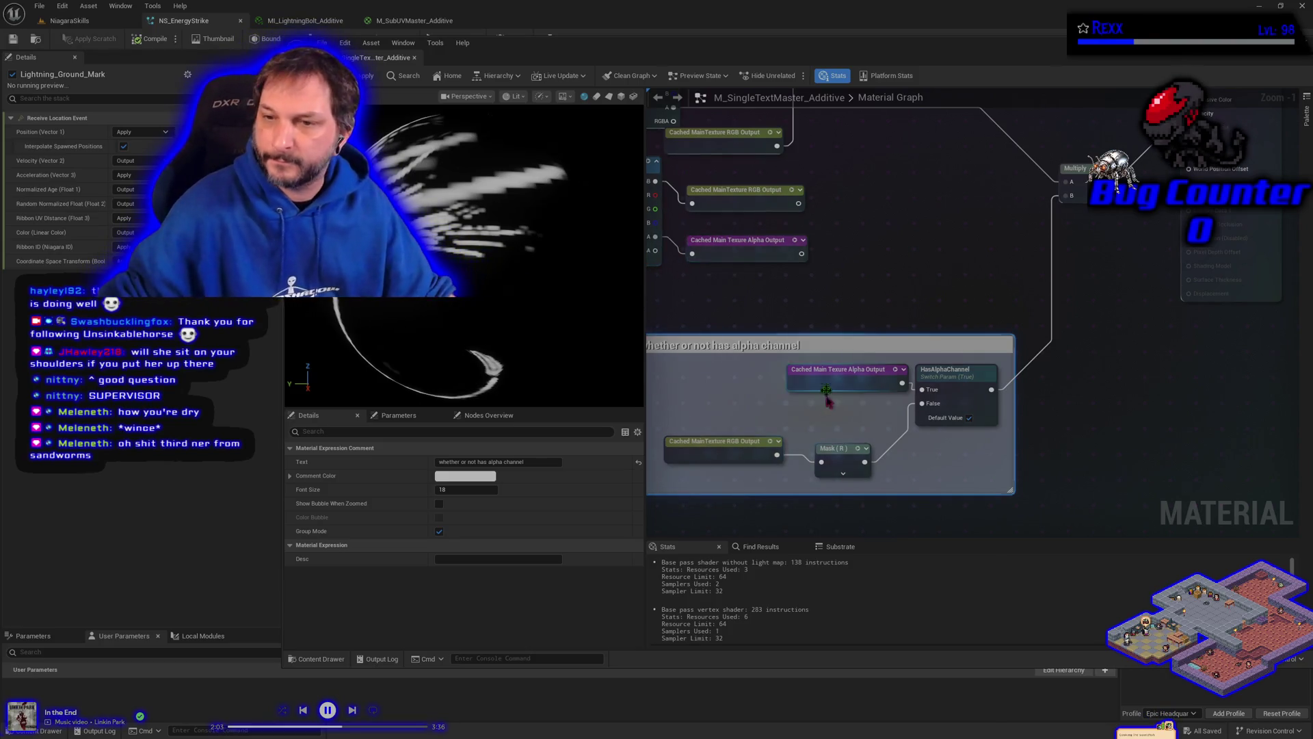
Step: Set the alpha-check comment box's colour to blue
left_click(480, 478)
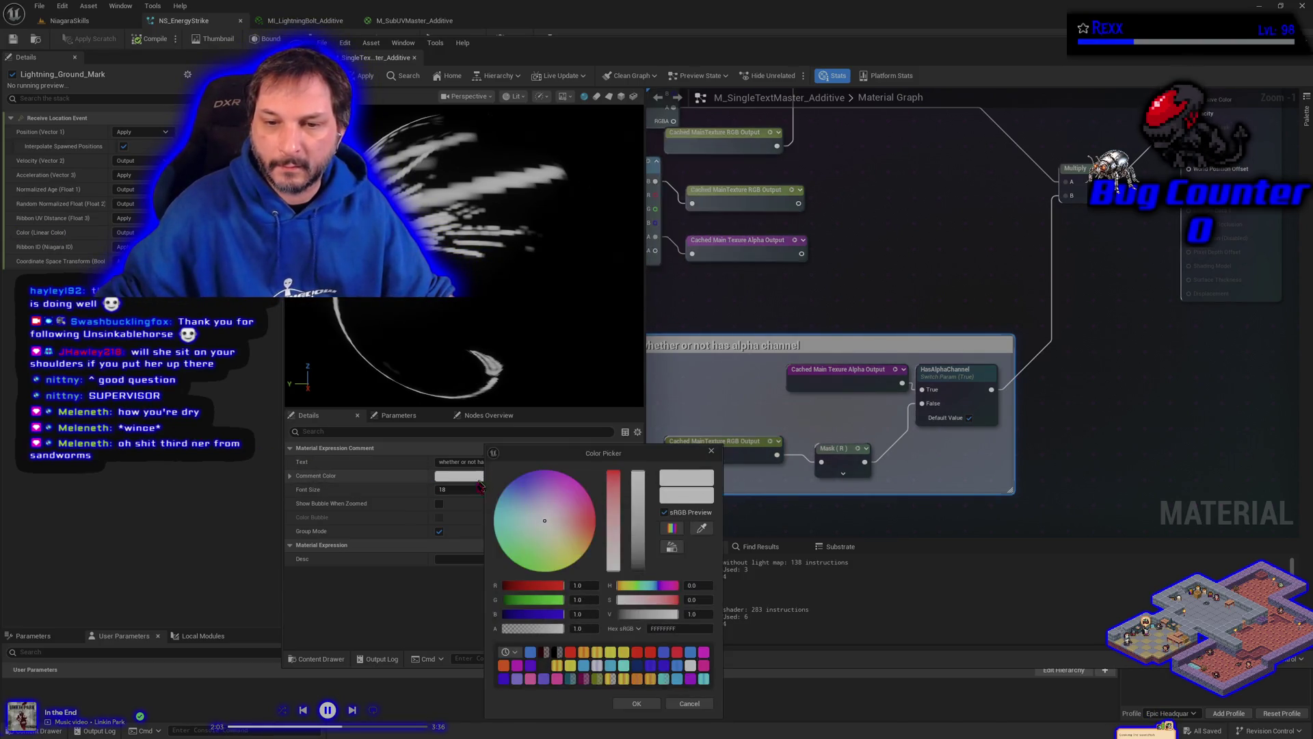
left_click(531, 652)
left_click(637, 704)
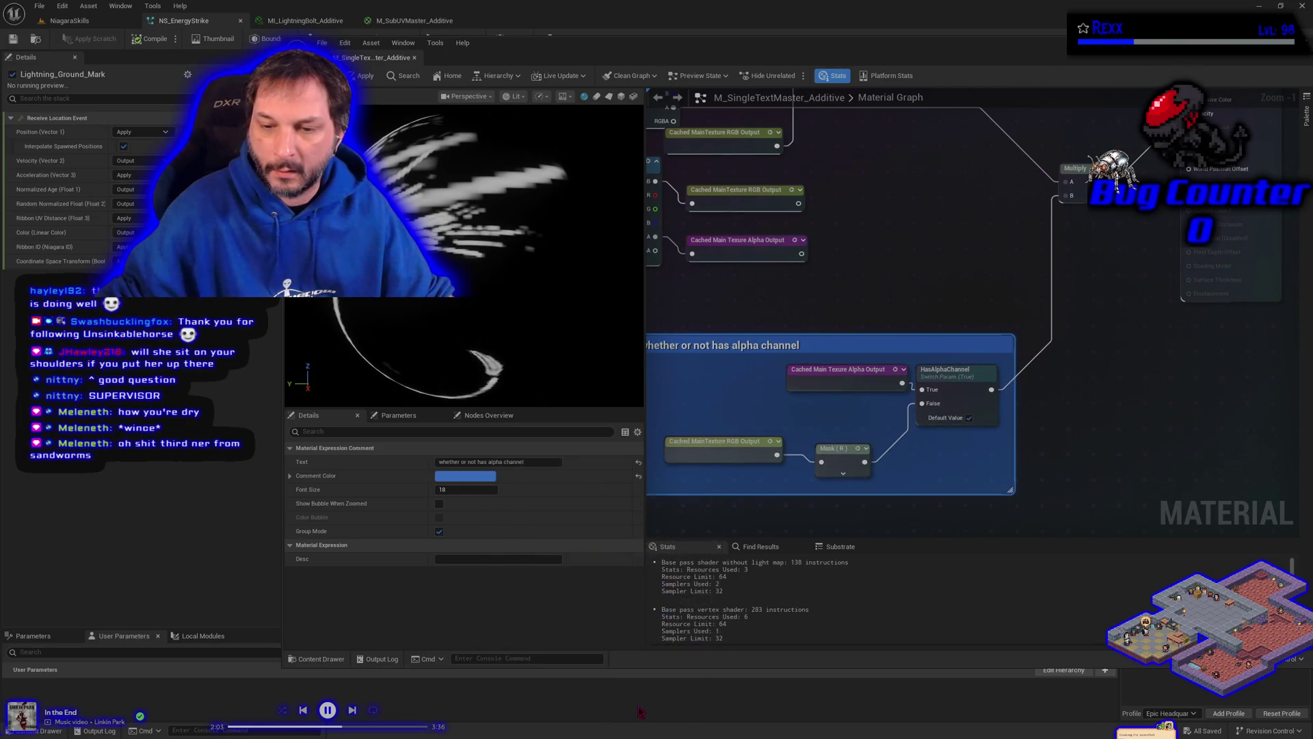
left_click(62, 6)
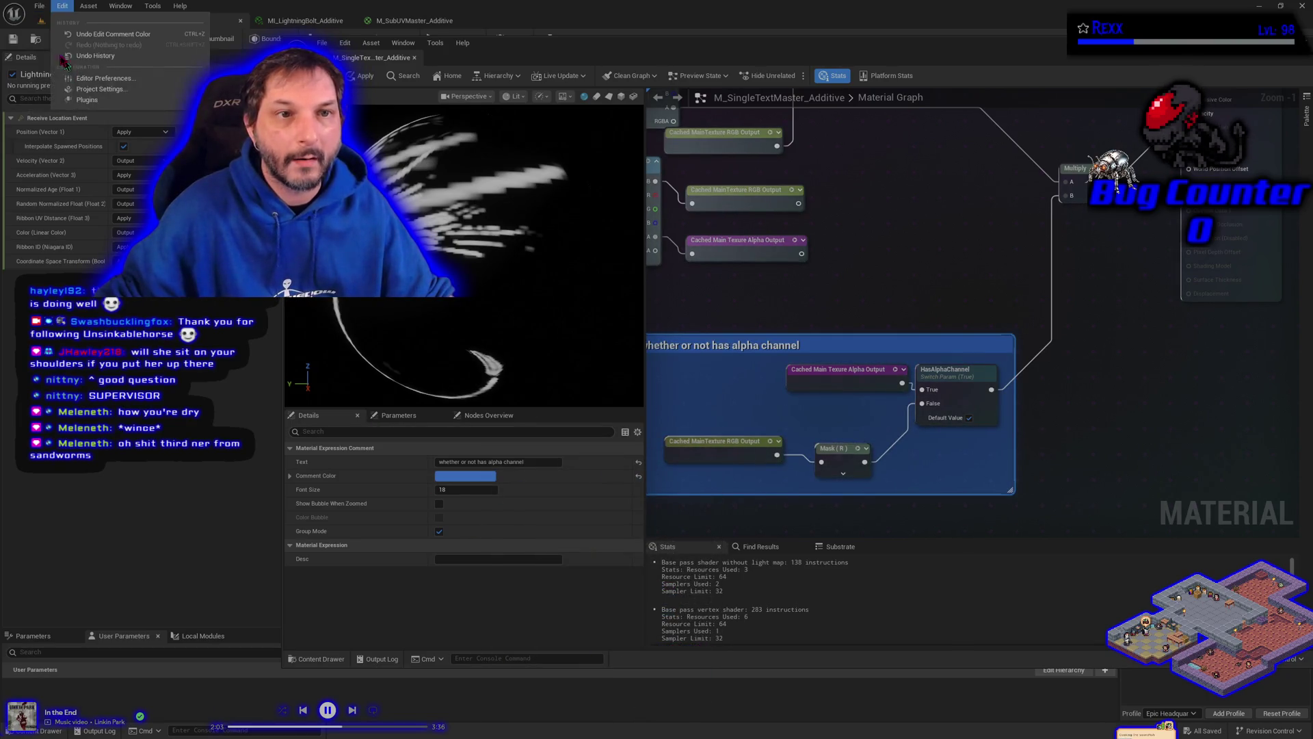
key("Escape")
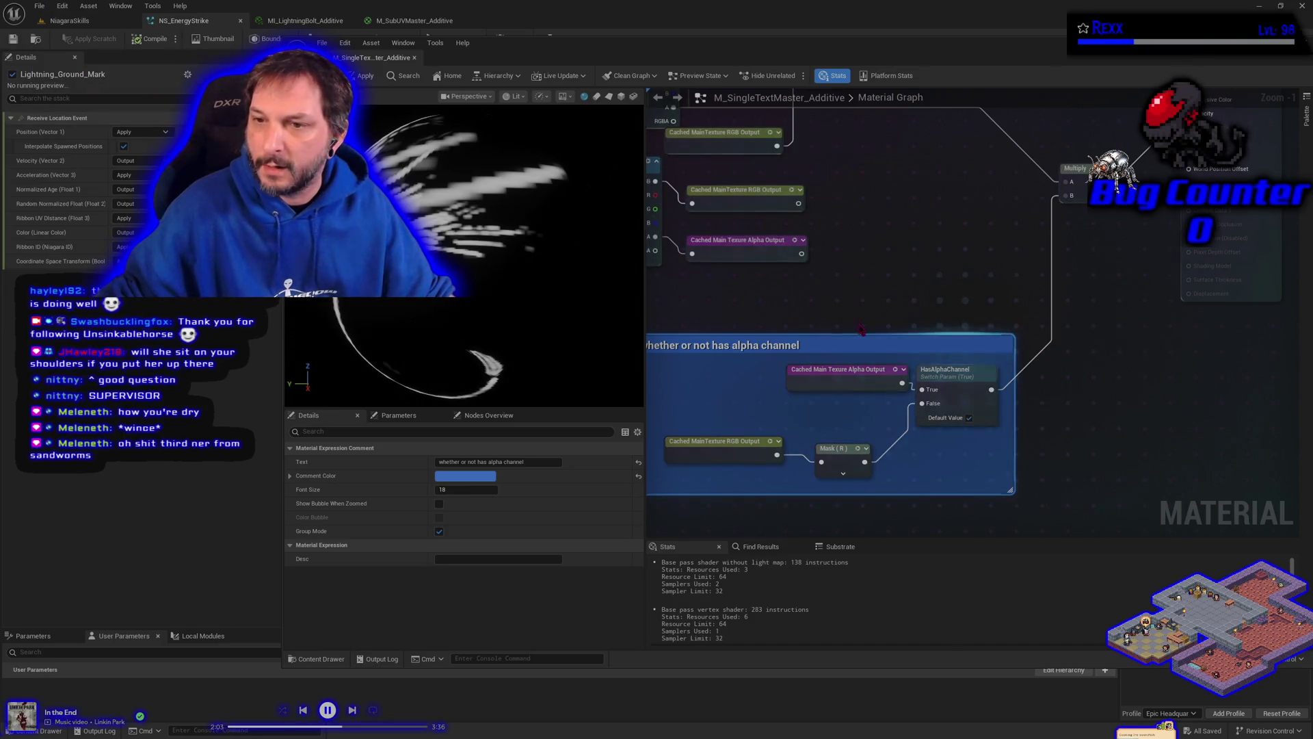
scroll(862, 330, "down", 2)
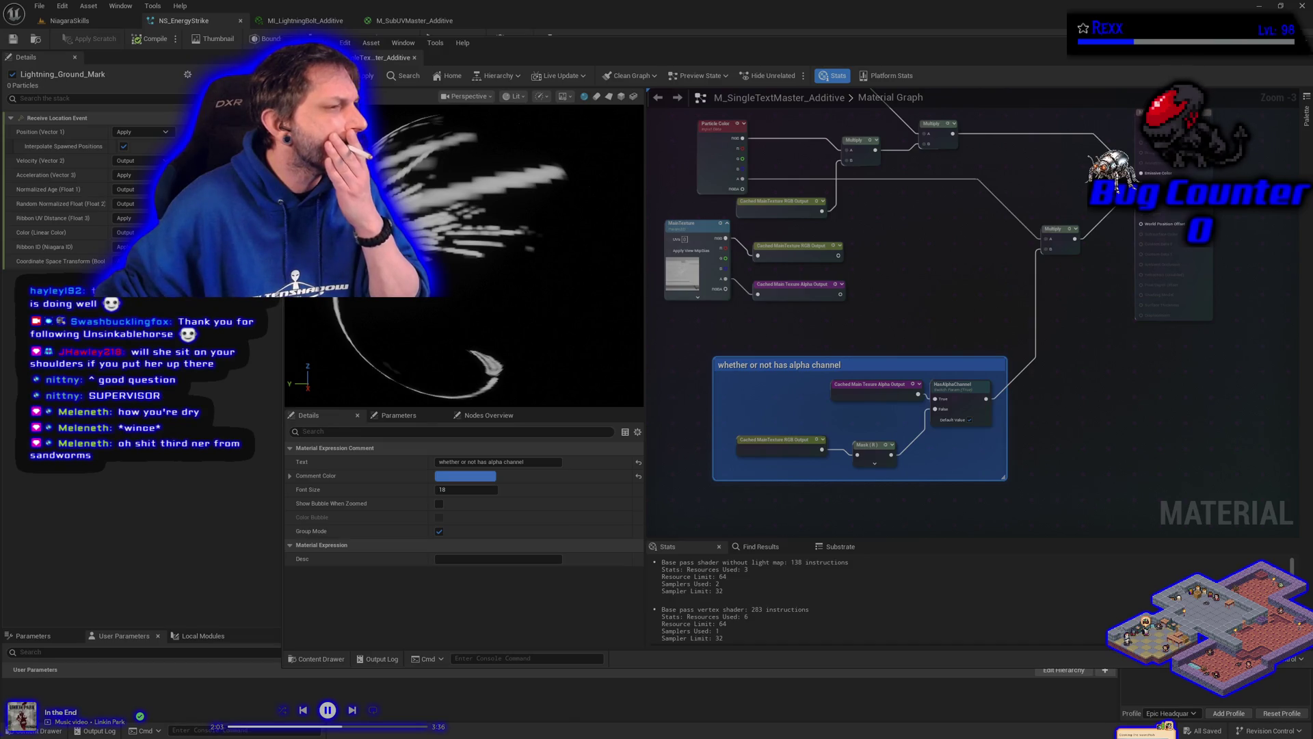
Step: Place a Static Switch Parameter node named UseMaskOnly
left_click(941, 307)
right_click(941, 307)
type("switch param")
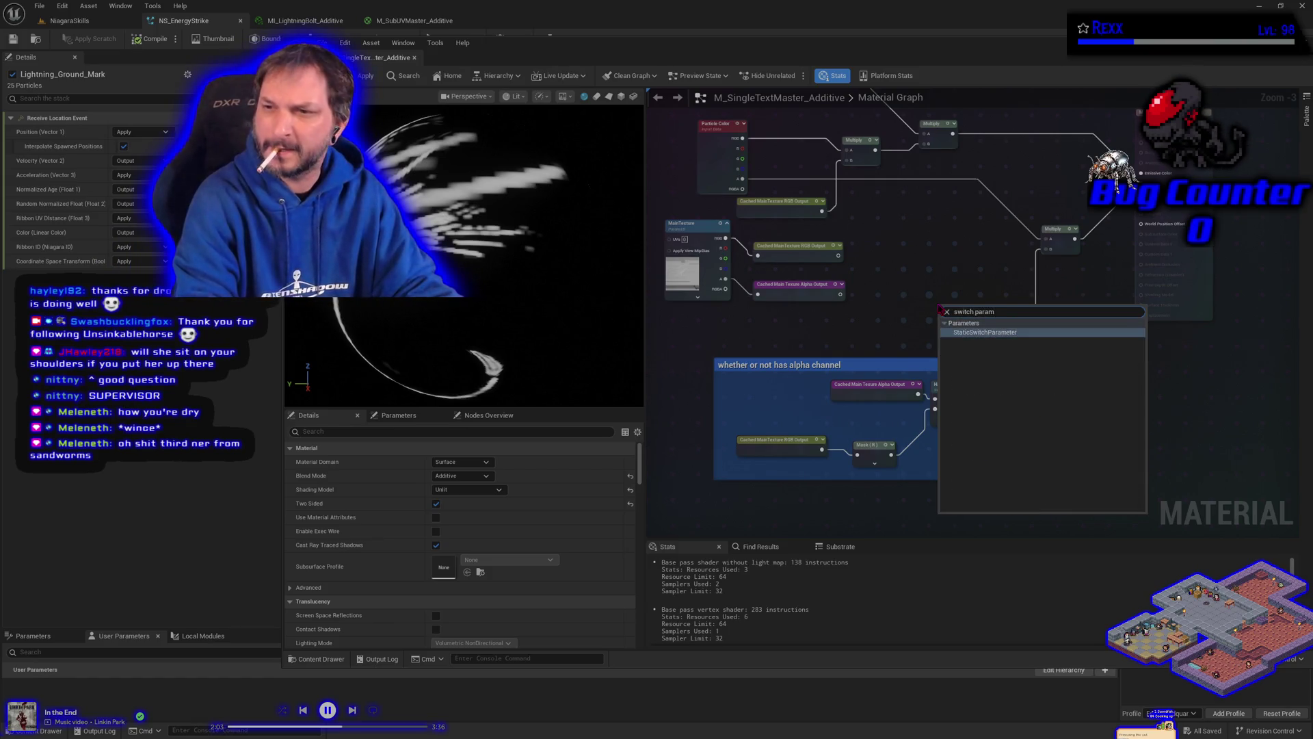
key("Return")
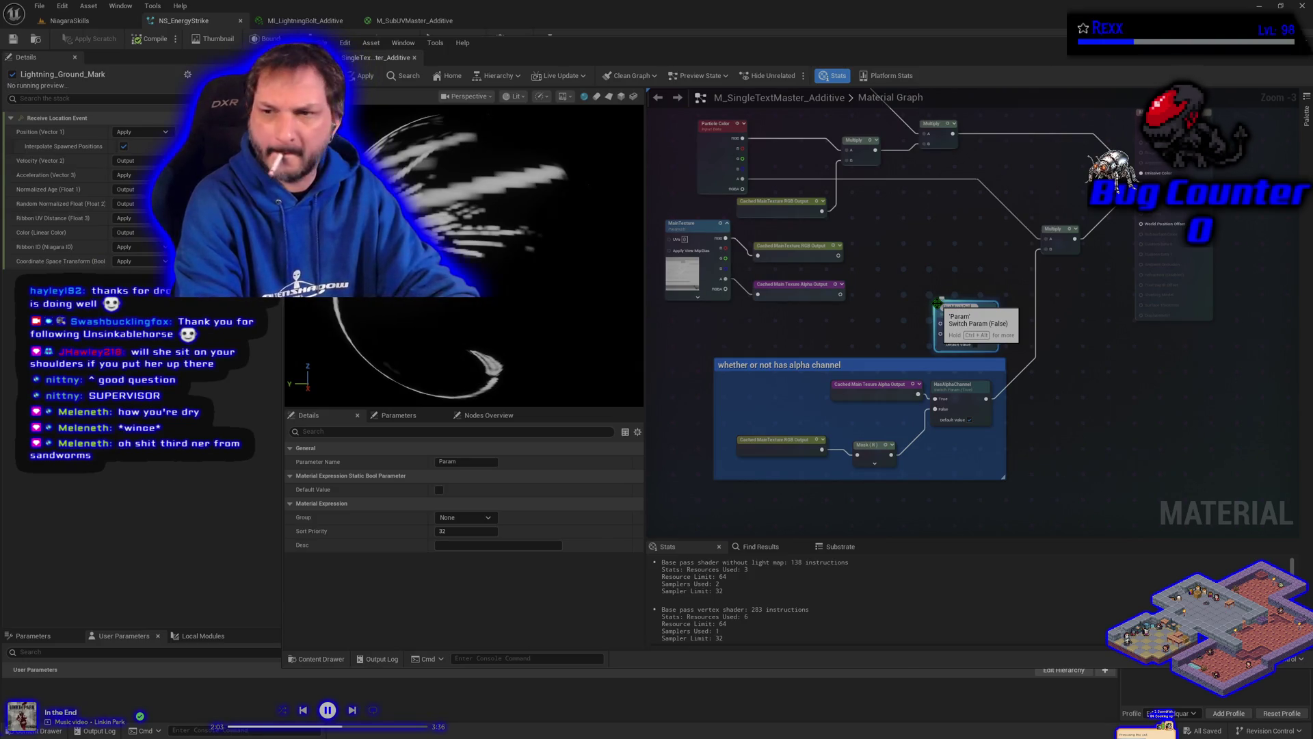
type("UseMaskOnly")
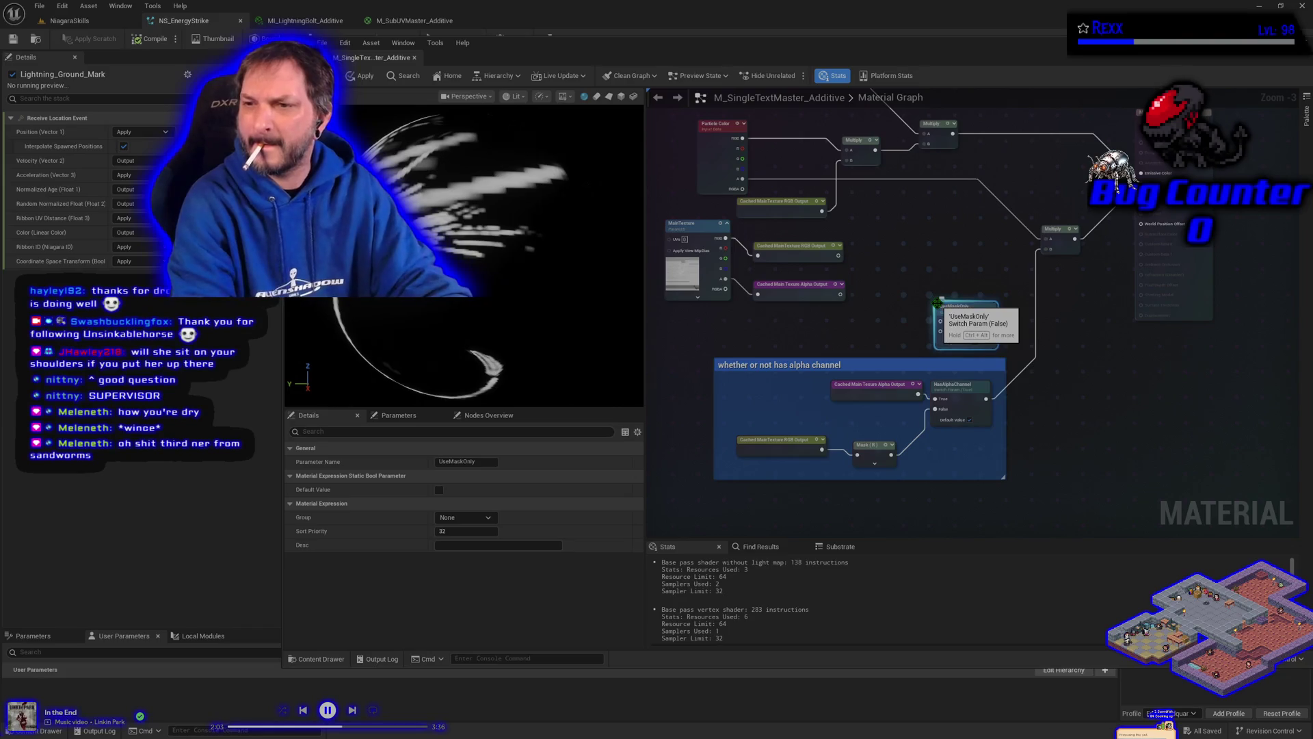
key("Return")
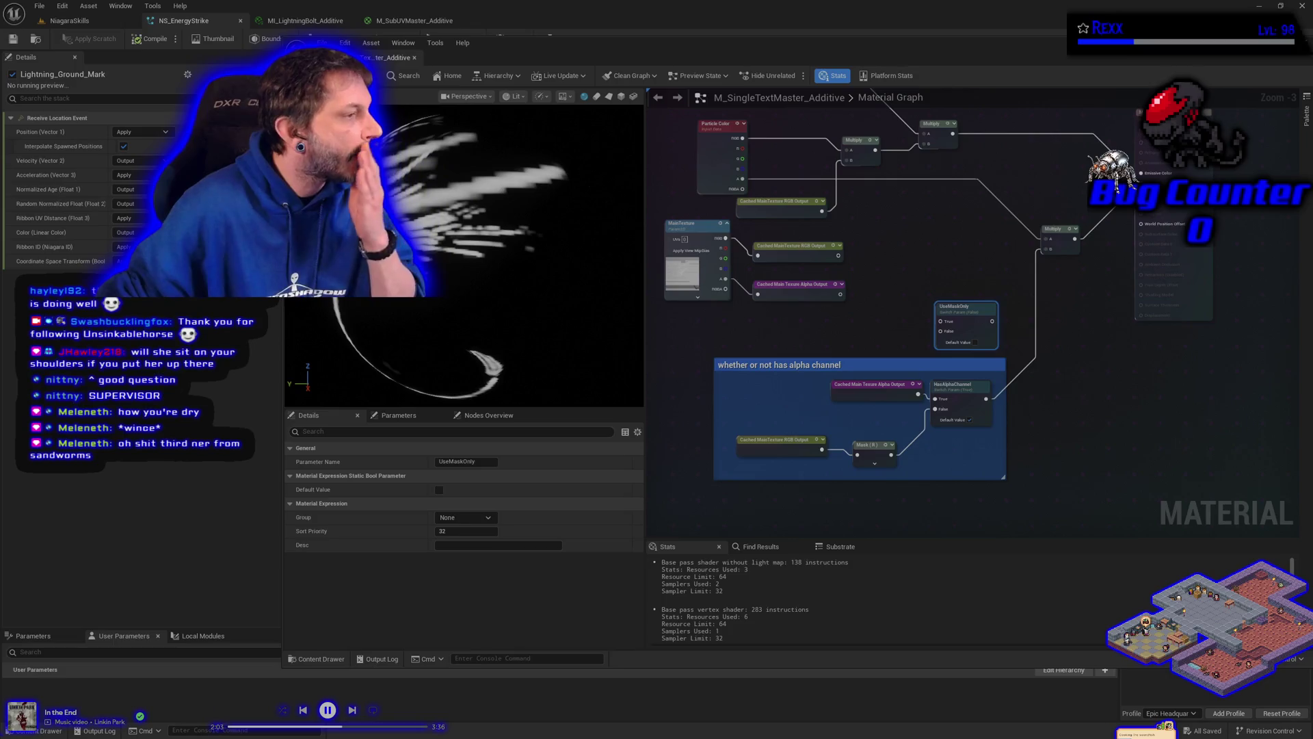
Step: Put UseMaskOnly in the Texture Settings group with sort priority 7, then recompile
left_click(489, 518)
left_click(465, 532)
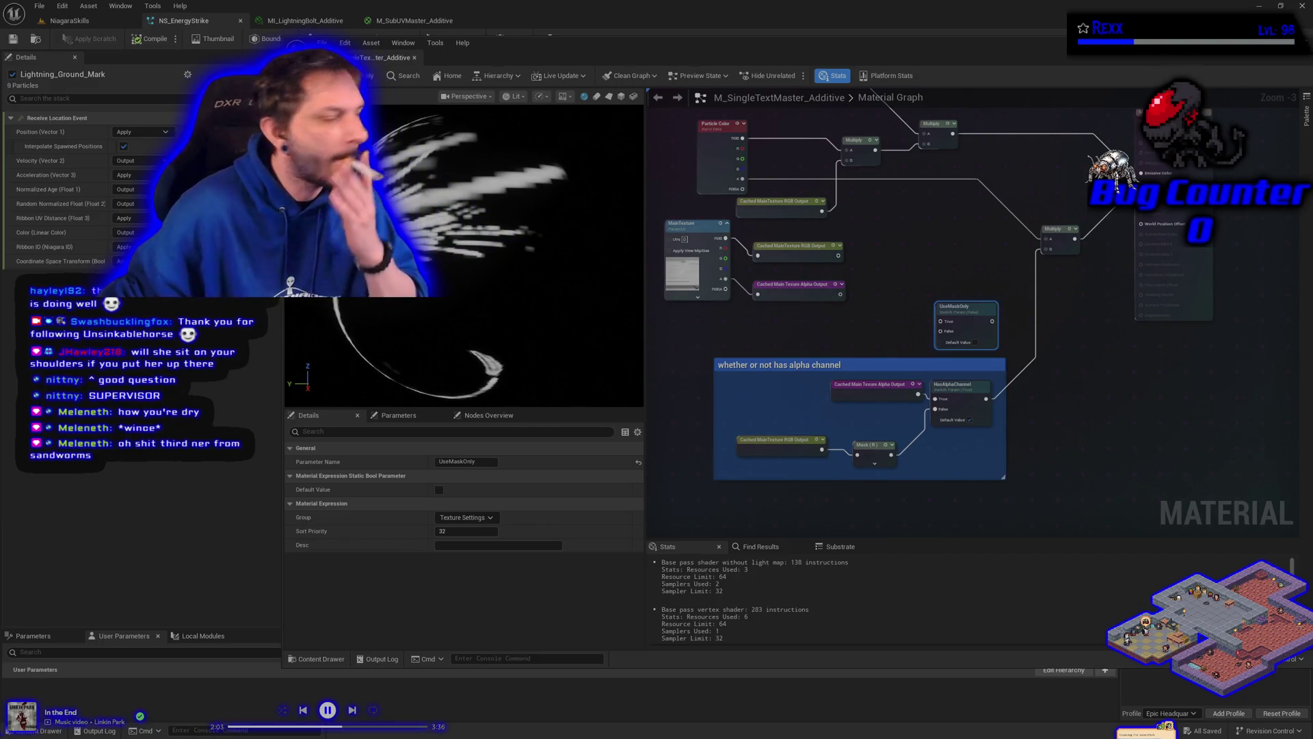
left_click(460, 531)
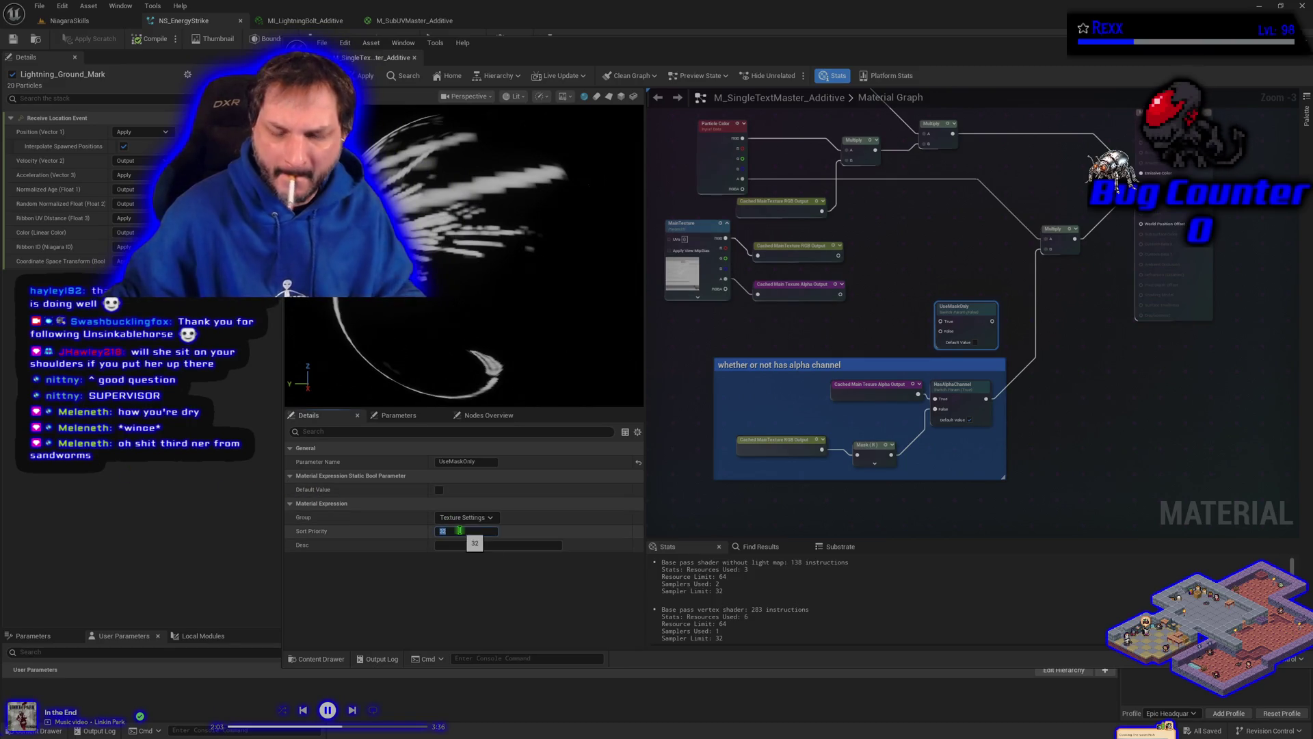
type("7")
key("Return")
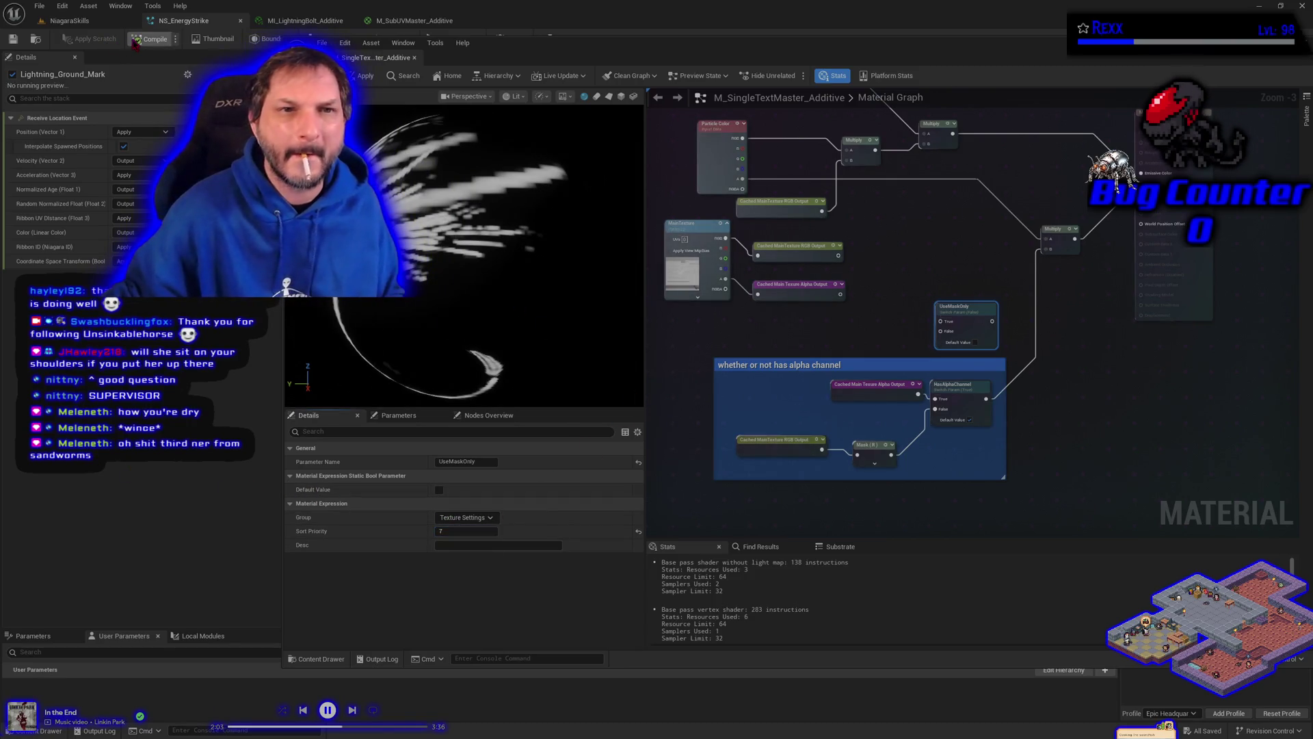
left_click(150, 39)
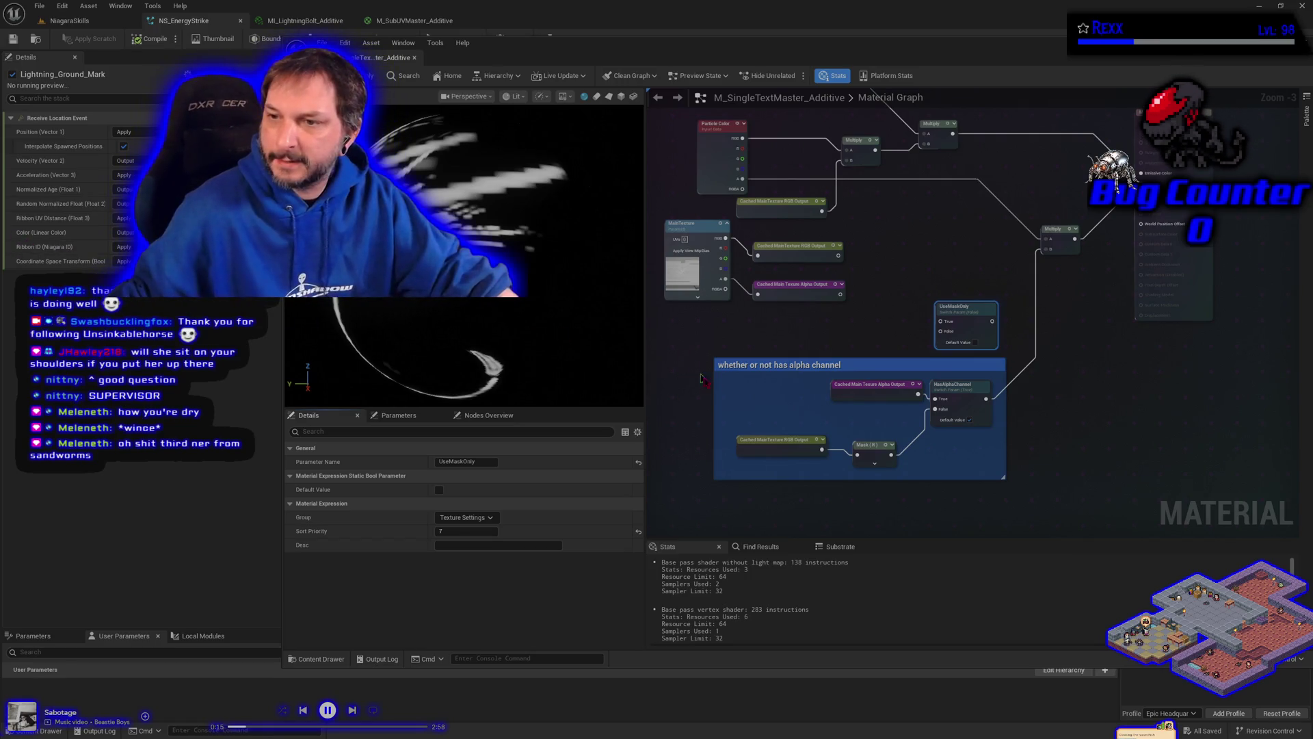
mouse_move(985, 398)
left_mouse_down()
mouse_move(995, 404)
mouse_move(916, 323)
mouse_move(946, 328)
mouse_move(909, 333)
left_mouse_up()
left_click(909, 333)
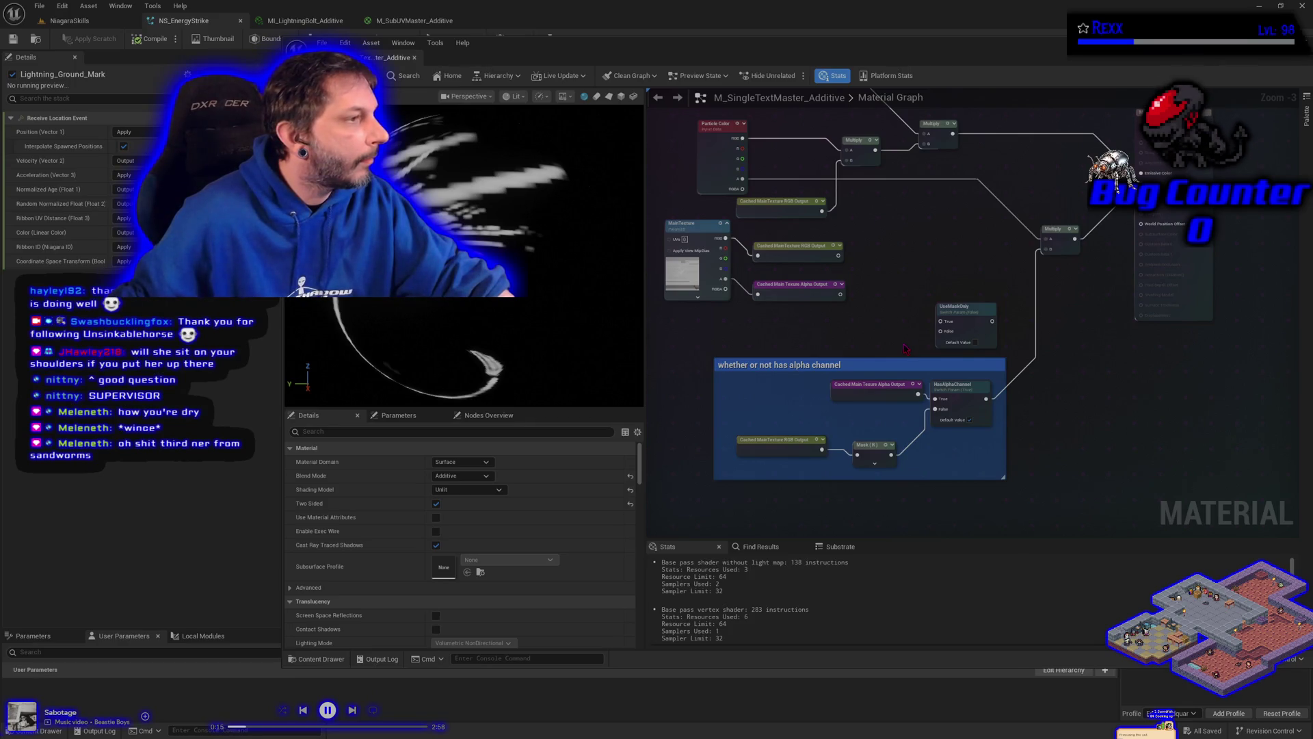
left_click(784, 450)
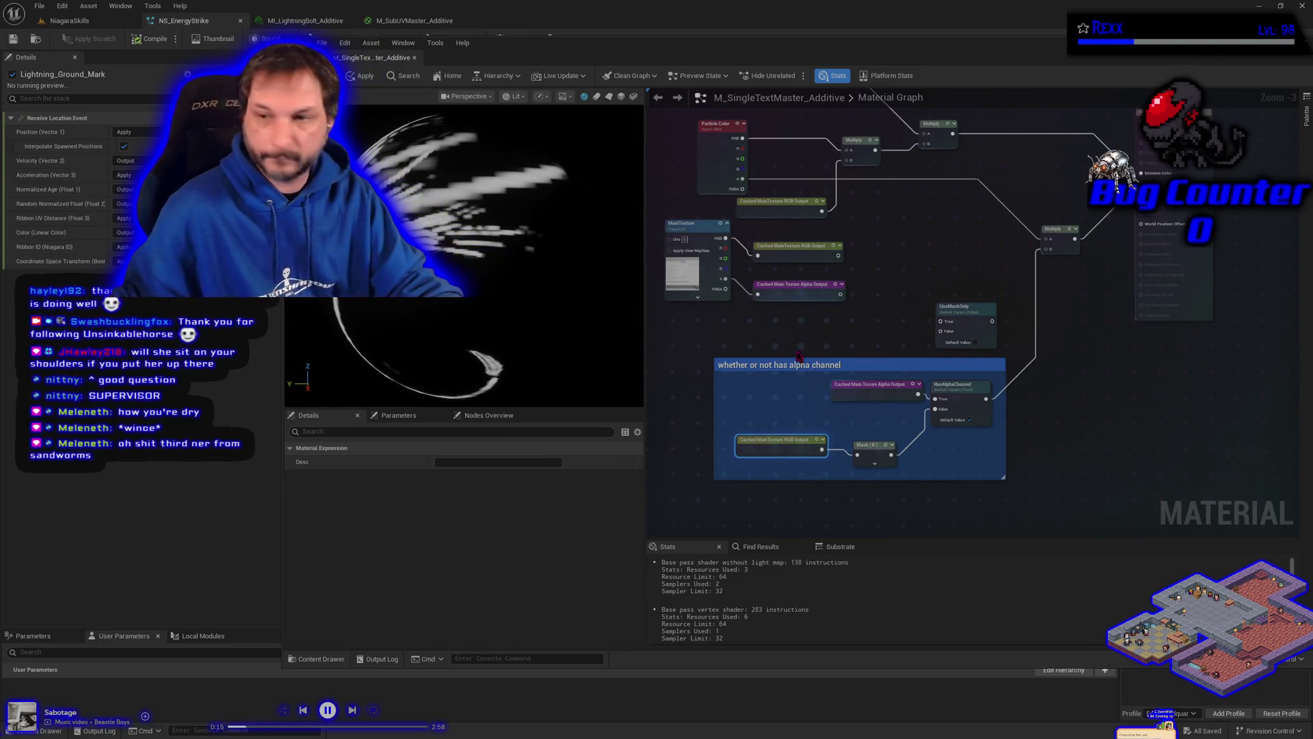
Step: Duplicate the Cached MainTexture RGB Output into UseMaskOnly's False input and link the alpha-channel switch
key("ctrl+d")
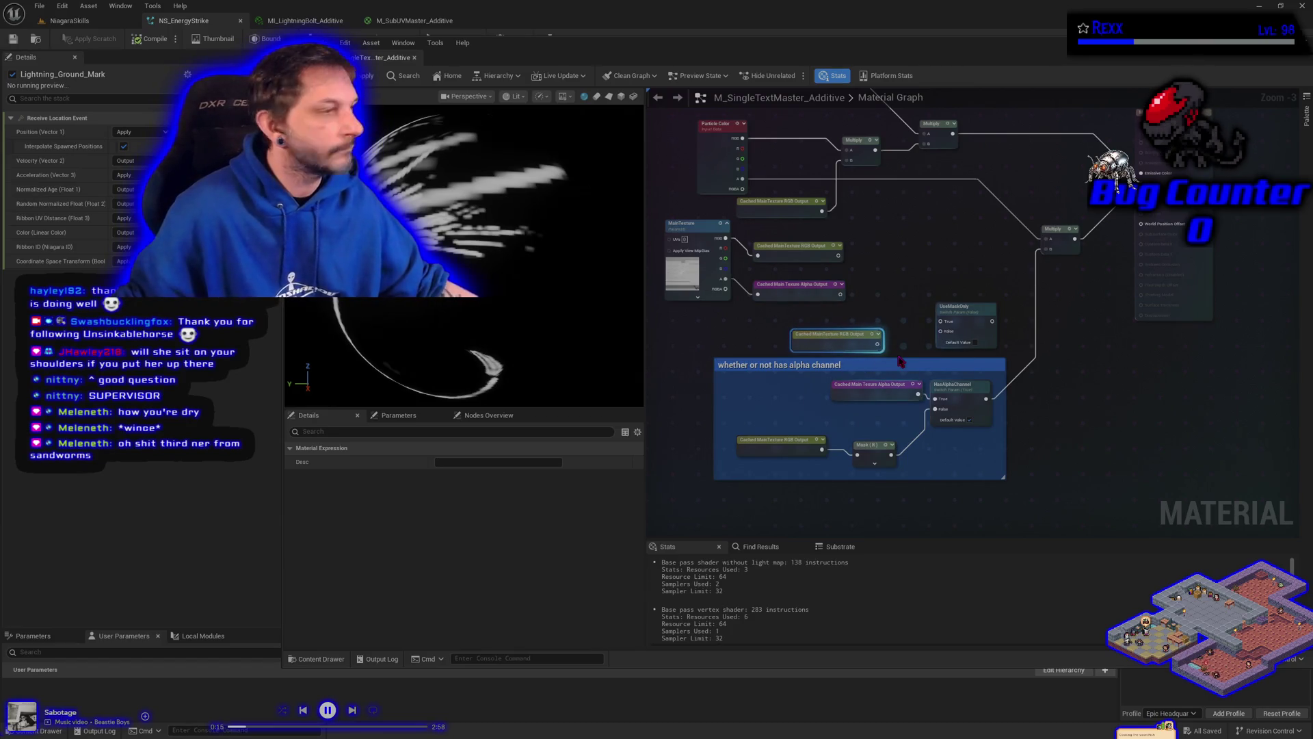
mouse_move(878, 344)
left_mouse_down()
mouse_move(985, 361)
mouse_move(954, 337)
left_mouse_up()
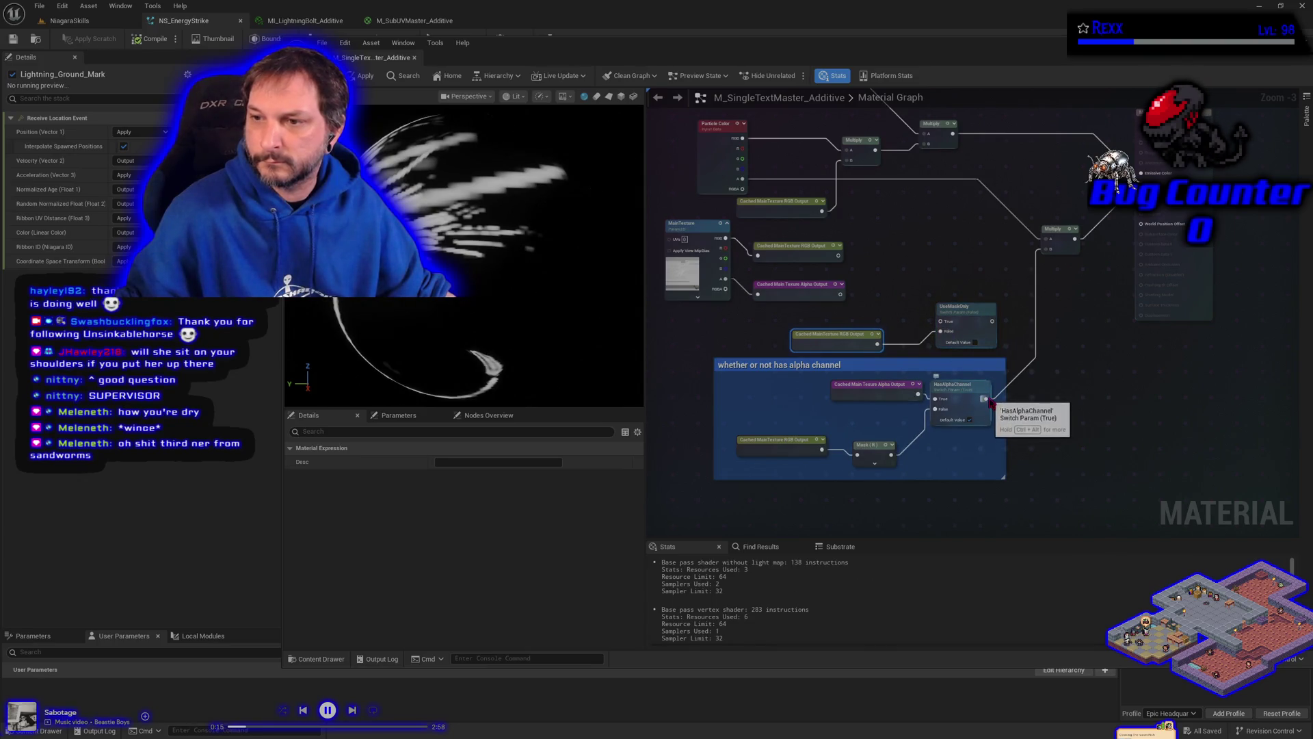
mouse_move(986, 398)
left_mouse_down()
mouse_move(912, 324)
mouse_move(1001, 307)
mouse_move(1051, 249)
left_mouse_up()
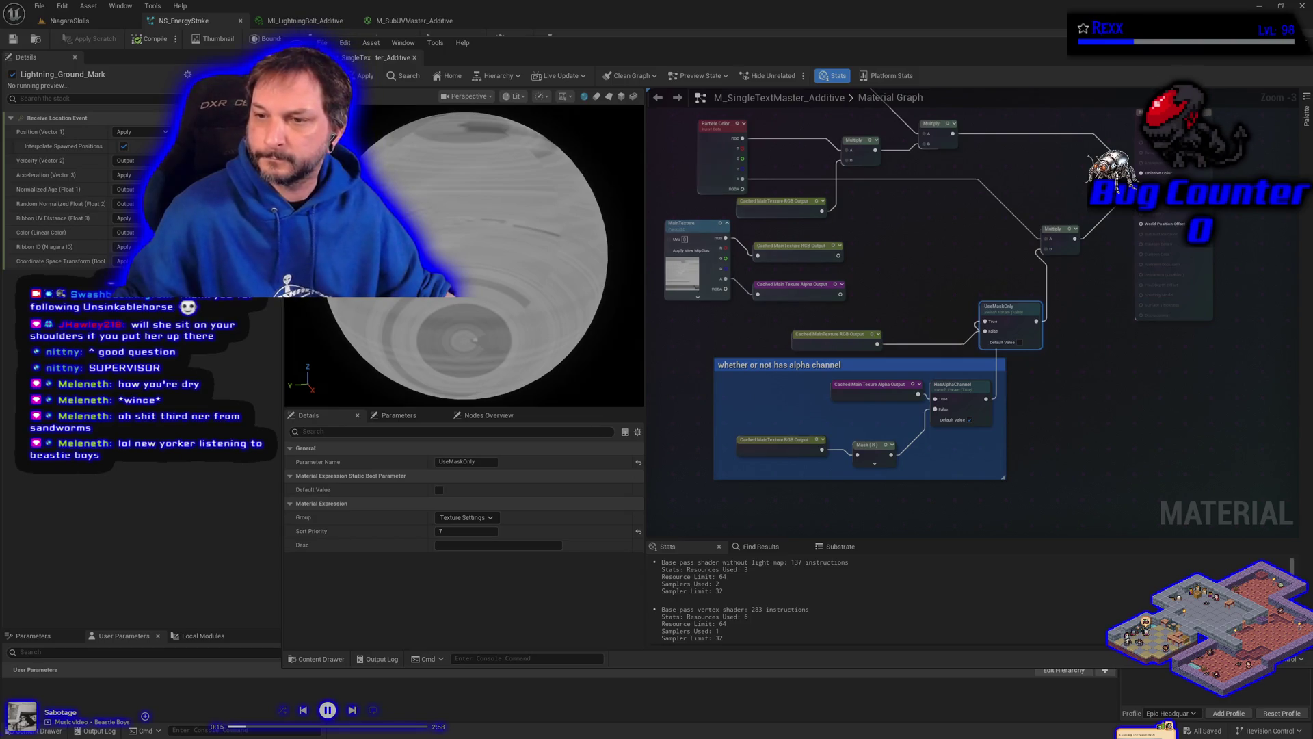
Step: Undo the bad wire, detach the Multiply output link, and save the material
left_click(1132, 419)
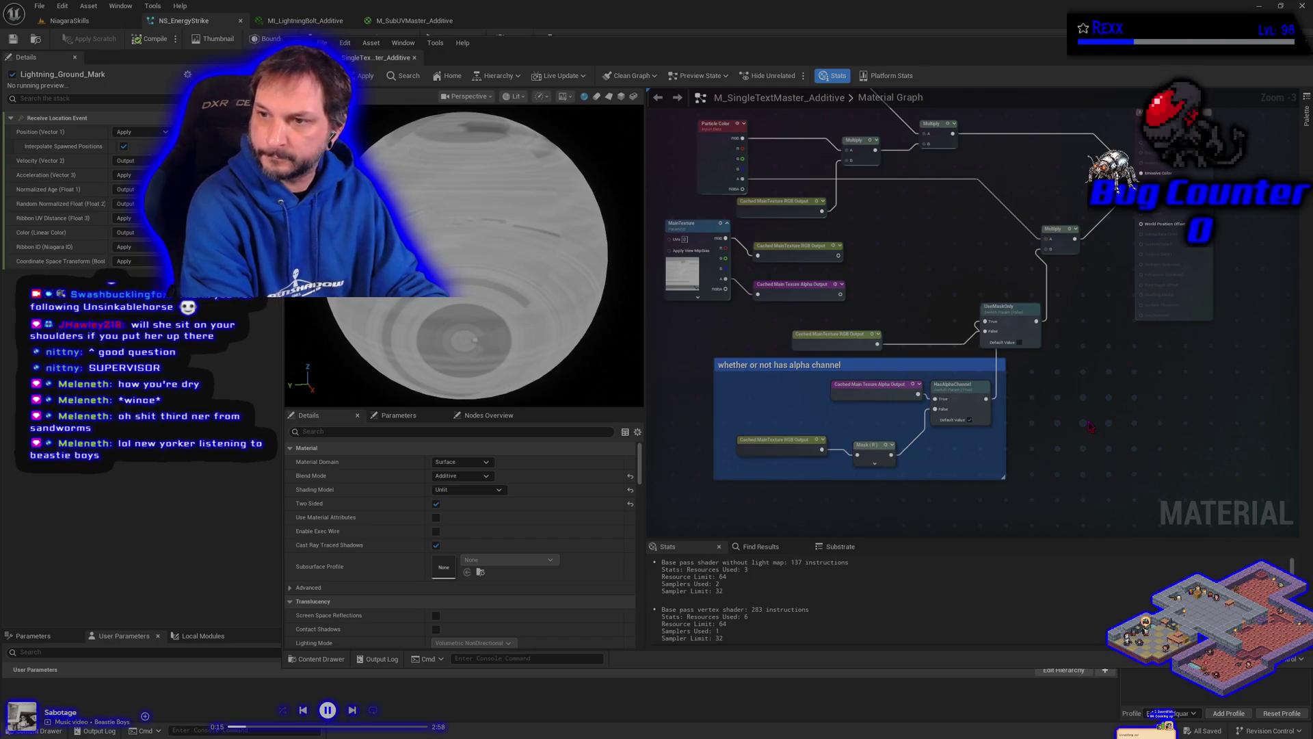
key("ctrl+z")
key("ctrl+z")
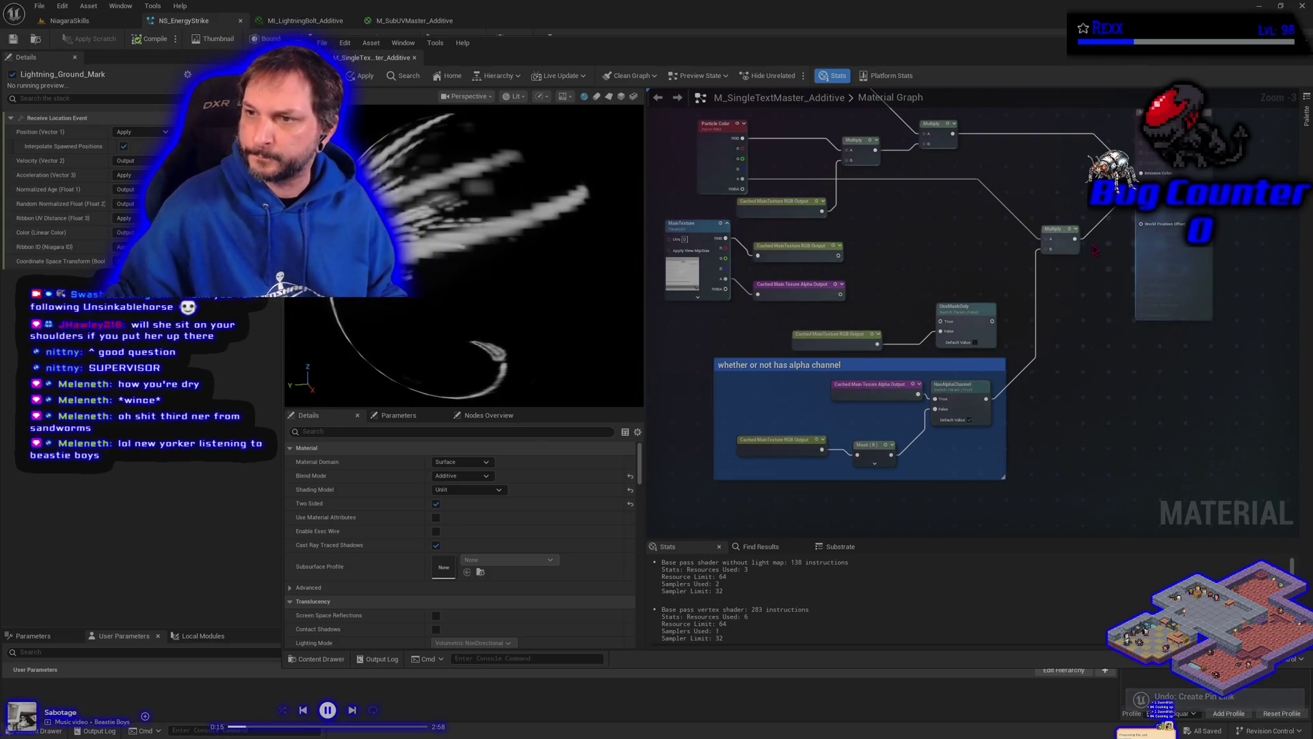
mouse_move(1075, 239)
left_mouse_down()
mouse_move(1032, 318)
mouse_move(999, 335)
mouse_move(1067, 251)
mouse_move(947, 294)
mouse_move(952, 327)
left_mouse_up()
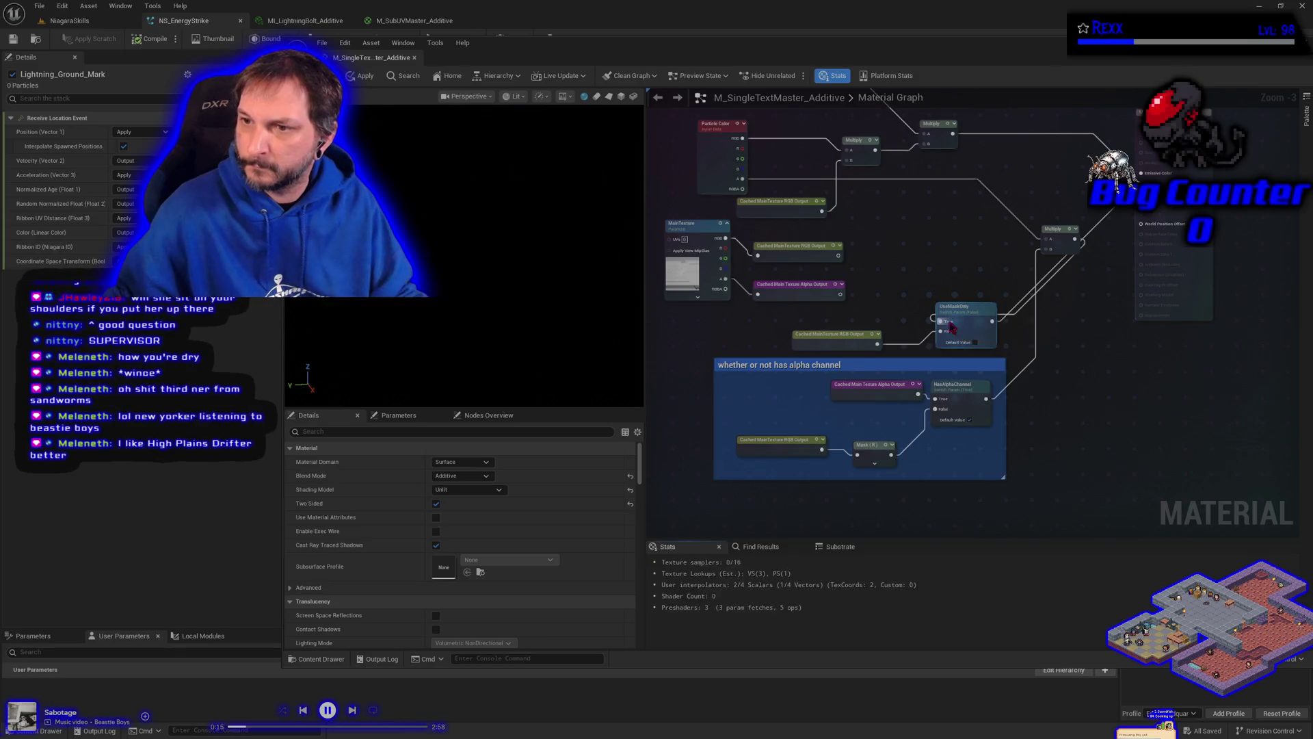
left_click(14, 39)
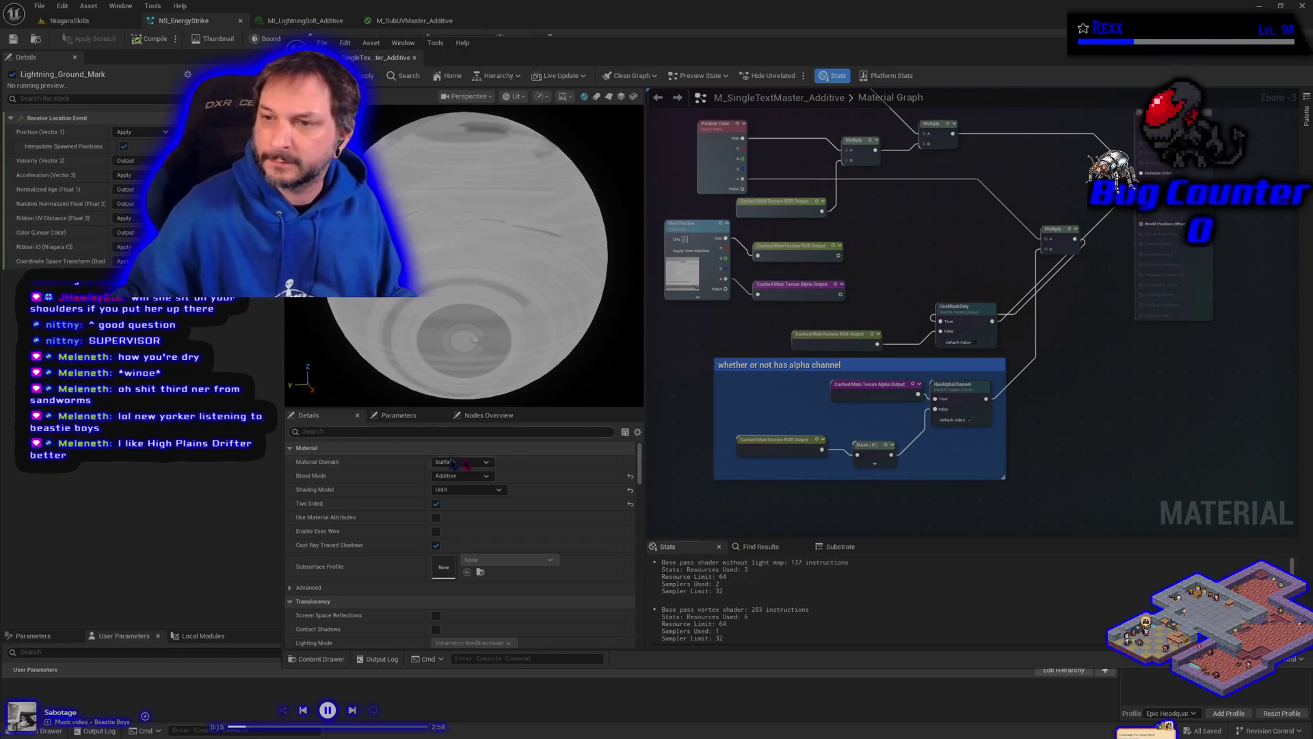
Step: Abort the failed apply, undo the offending pin link, reapply, and move the lower Multiply node down-left
left_click(1114, 399)
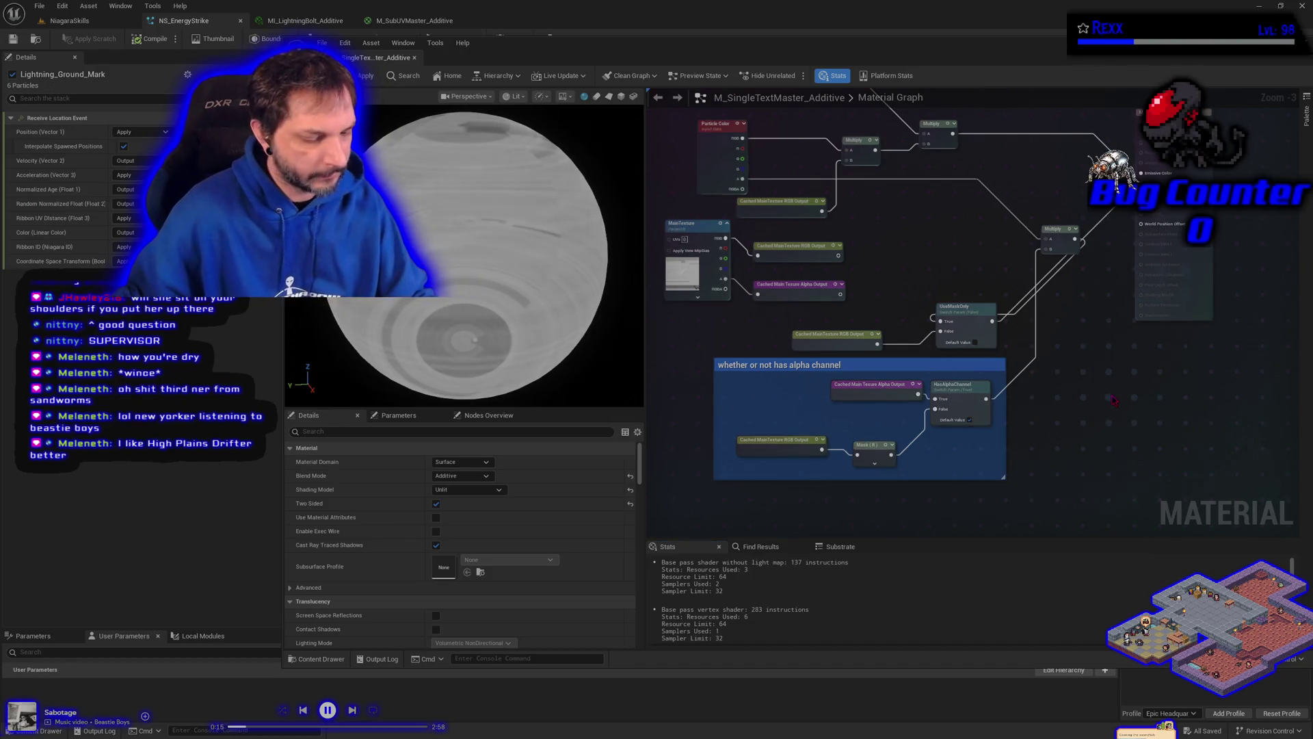
key("ctrl+s")
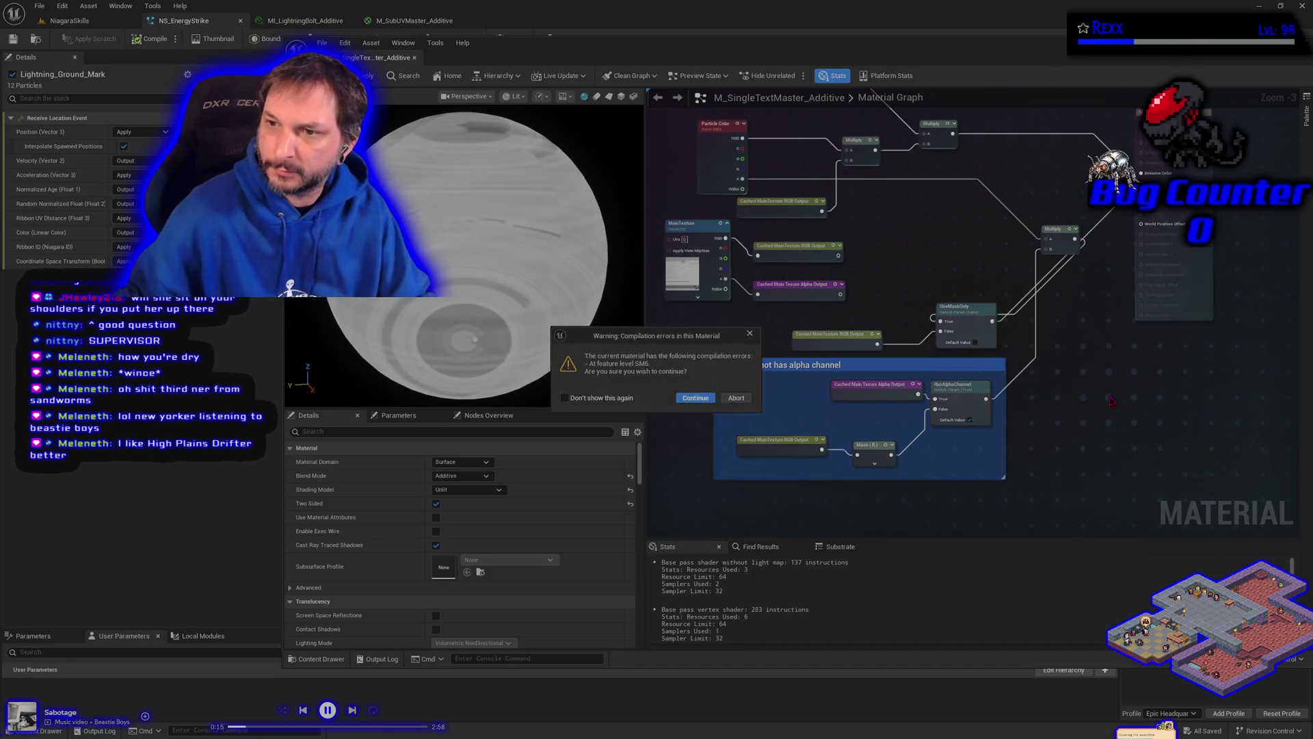
left_click(736, 398)
key("ctrl+z")
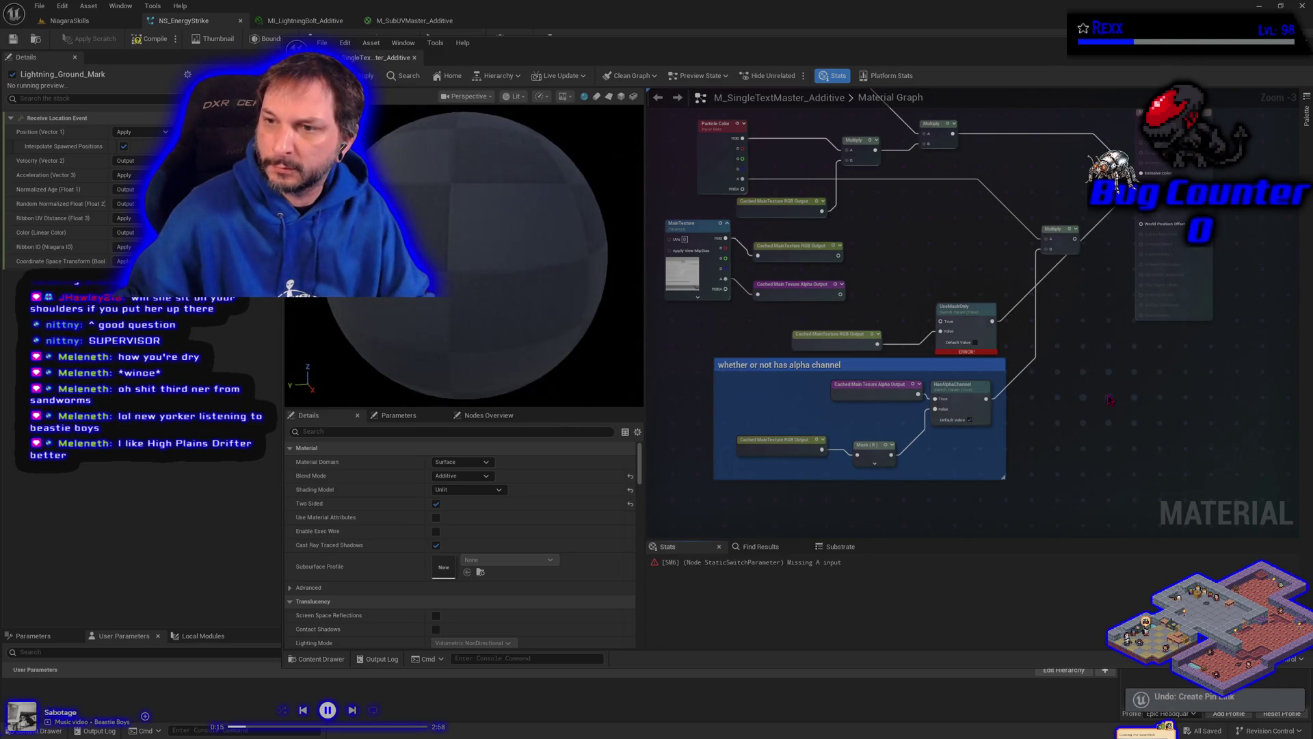
key("ctrl+s")
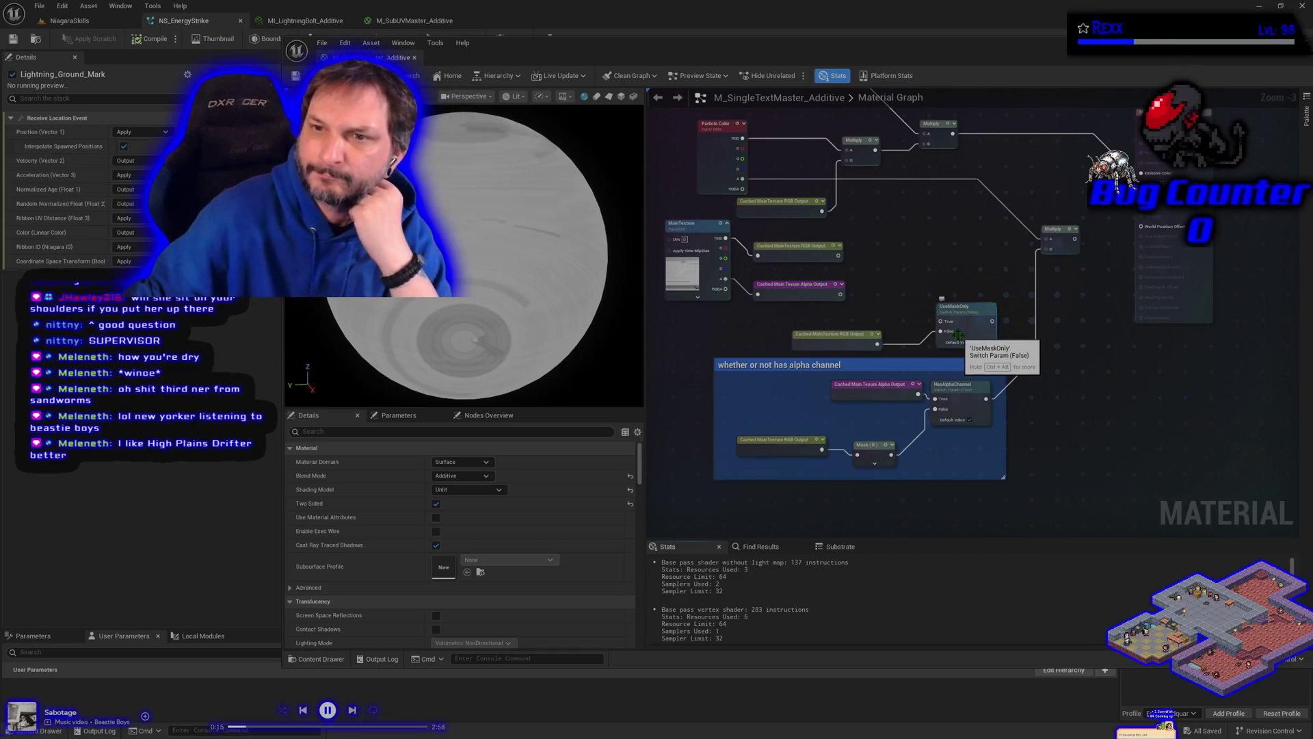
mouse_move(1069, 253)
left_mouse_down()
mouse_move(1059, 310)
mouse_move(1064, 299)
left_mouse_up()
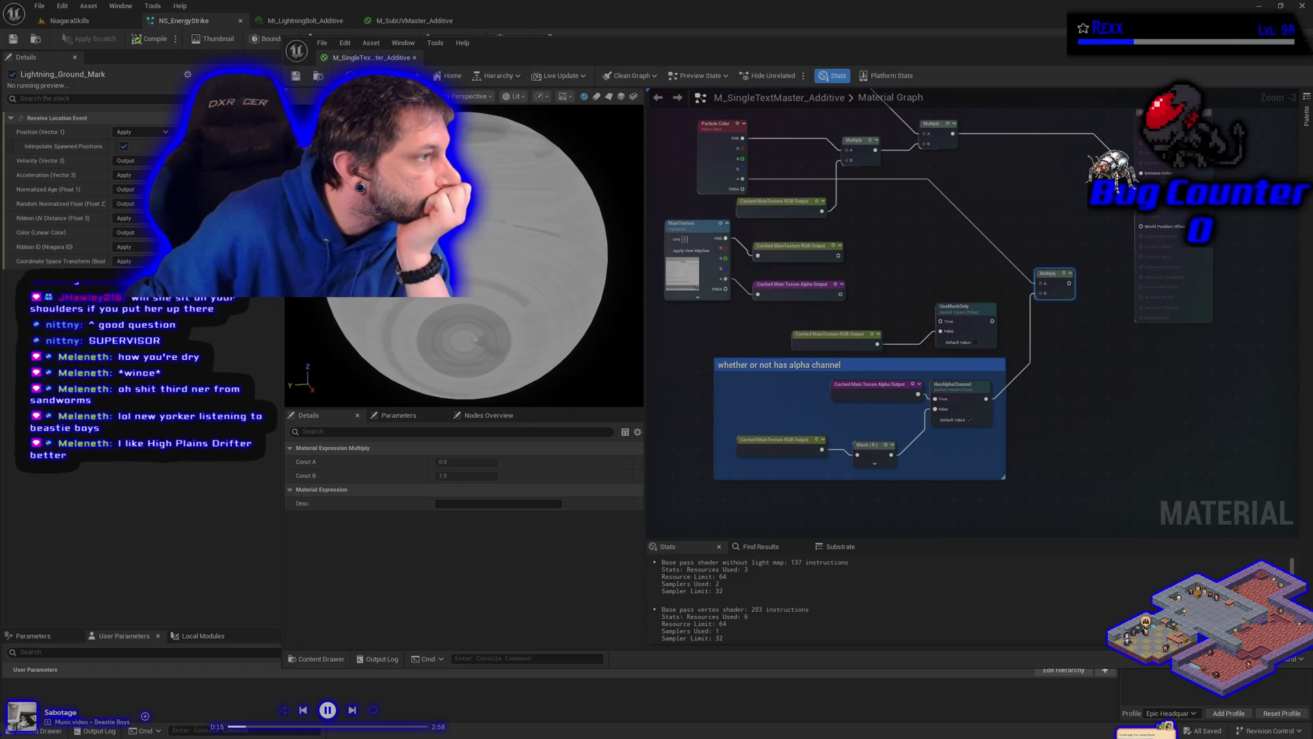
Step: Wire the Multiply output into UseMaskOnly's True pin and UseMaskOnly's output into Multiply B
left_click_drag(931, 242, 905, 294)
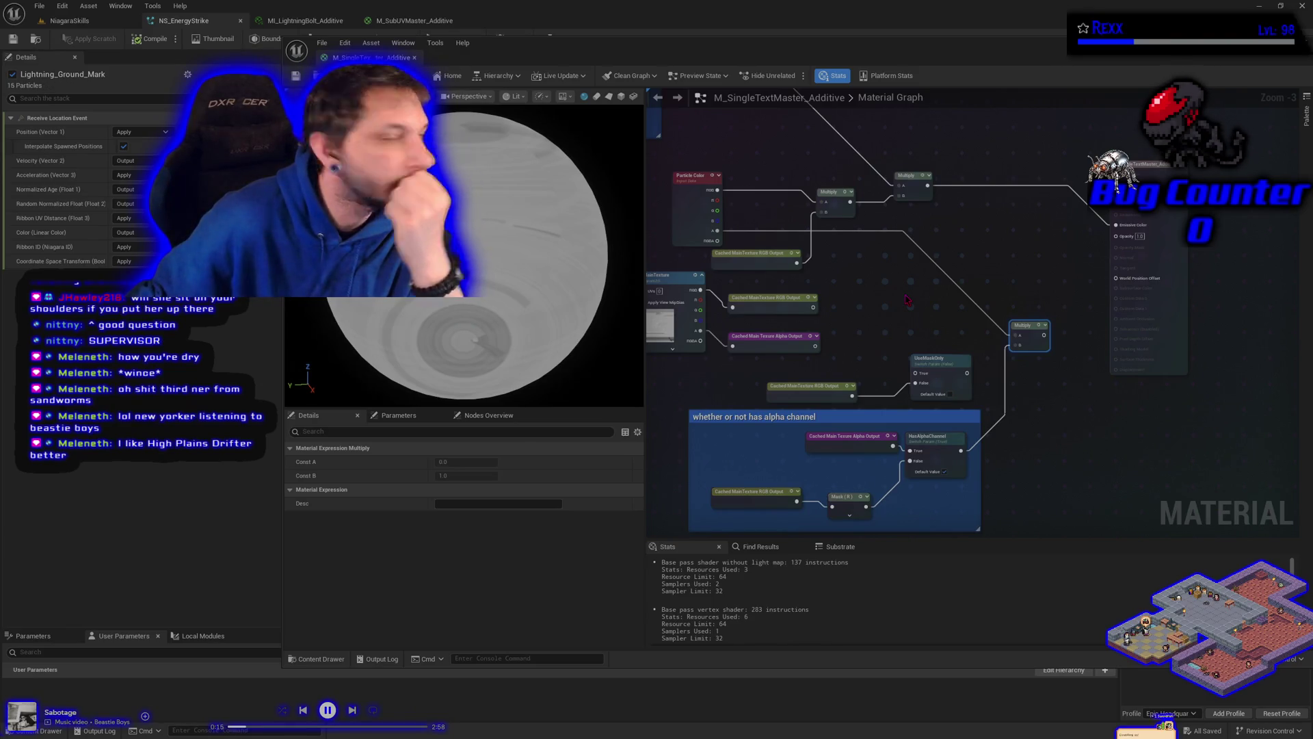
left_click(839, 206)
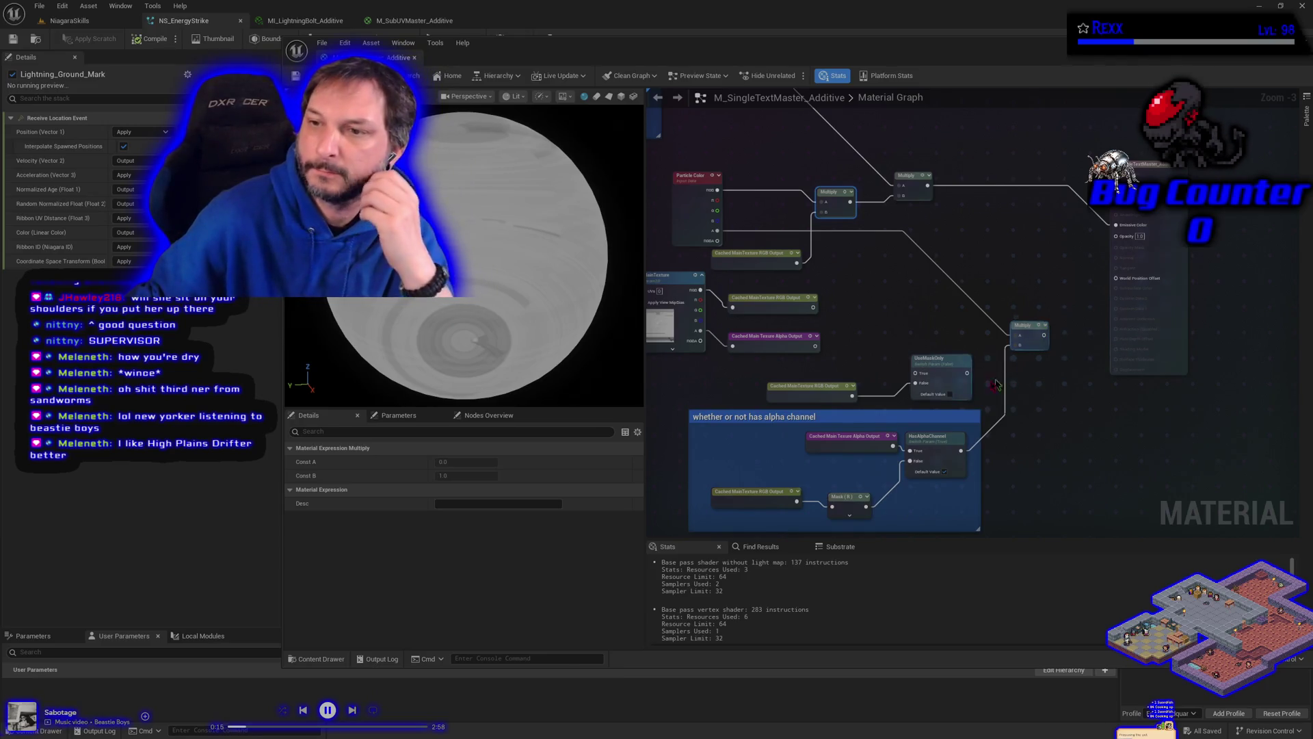
left_click_drag(936, 380, 905, 337)
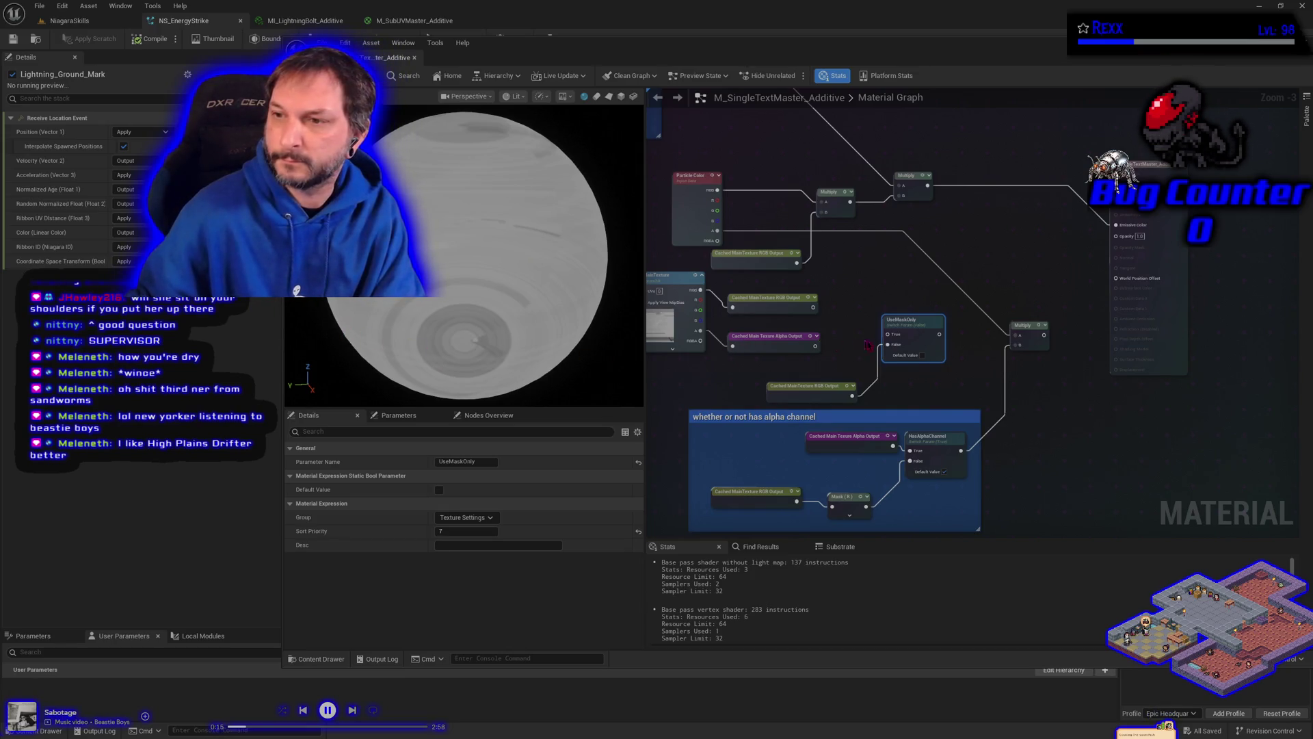
left_click_drag(1045, 335, 891, 335)
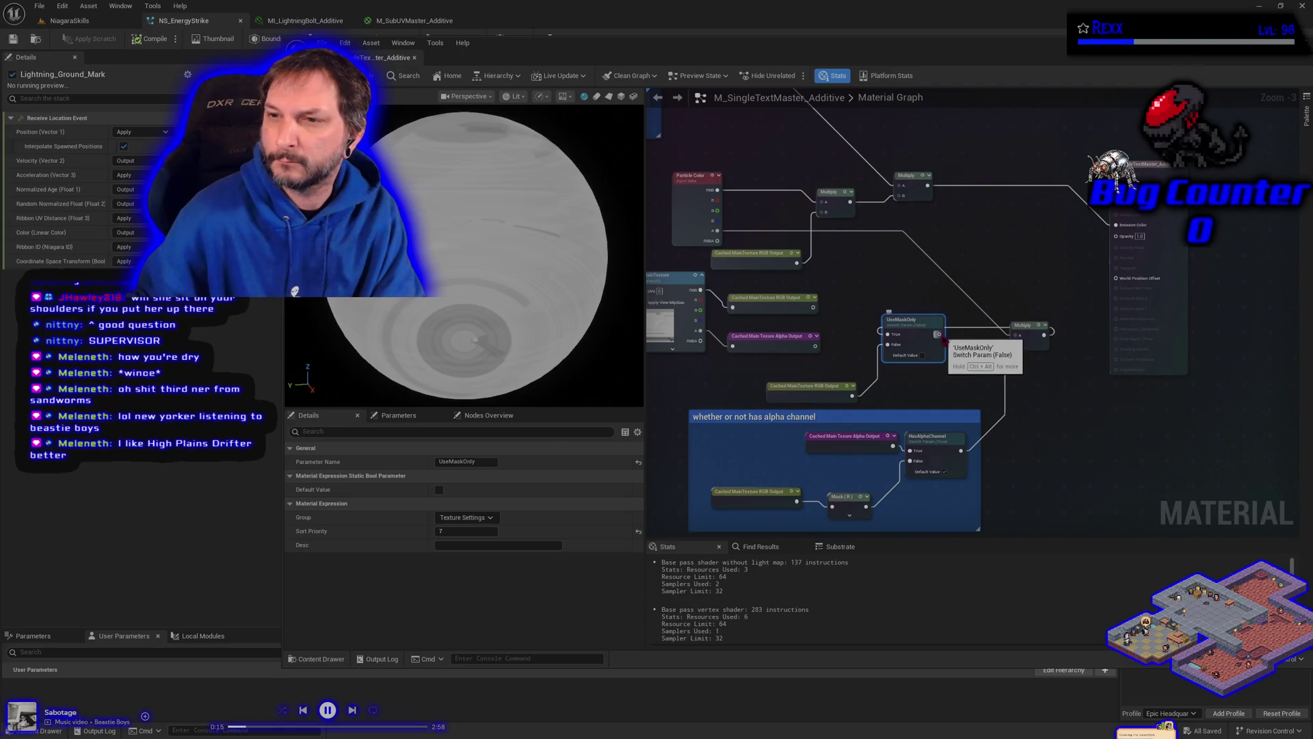
mouse_move(939, 334)
left_mouse_down()
mouse_move(954, 315)
mouse_move(910, 258)
mouse_move(826, 221)
left_mouse_up()
left_click(786, 350)
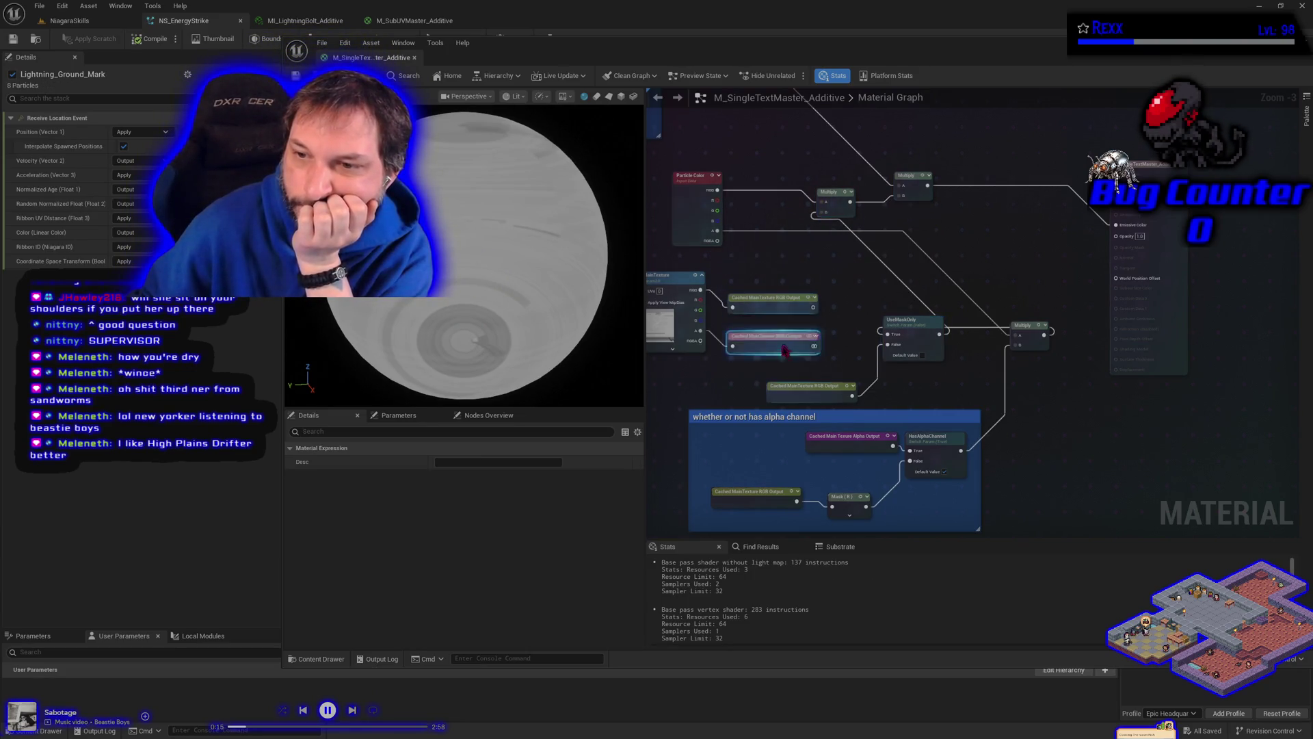
key("ctrl+v")
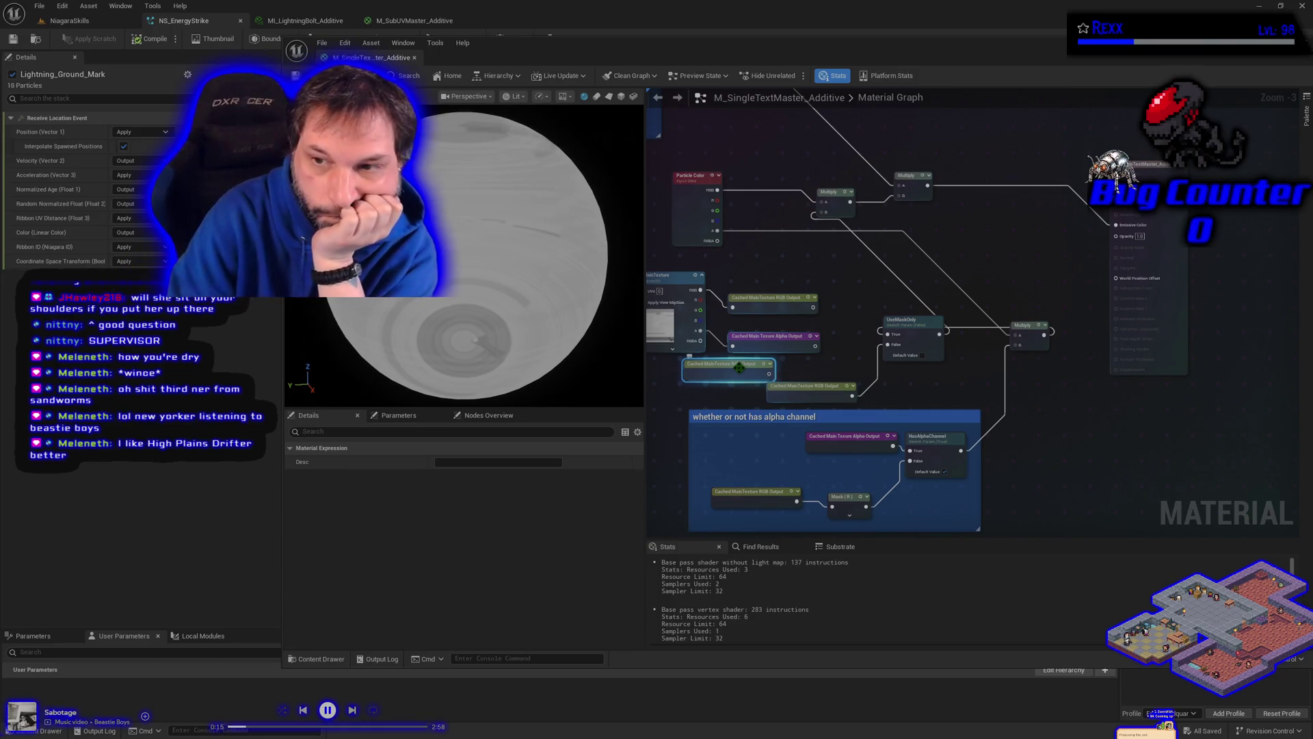
key("Delete")
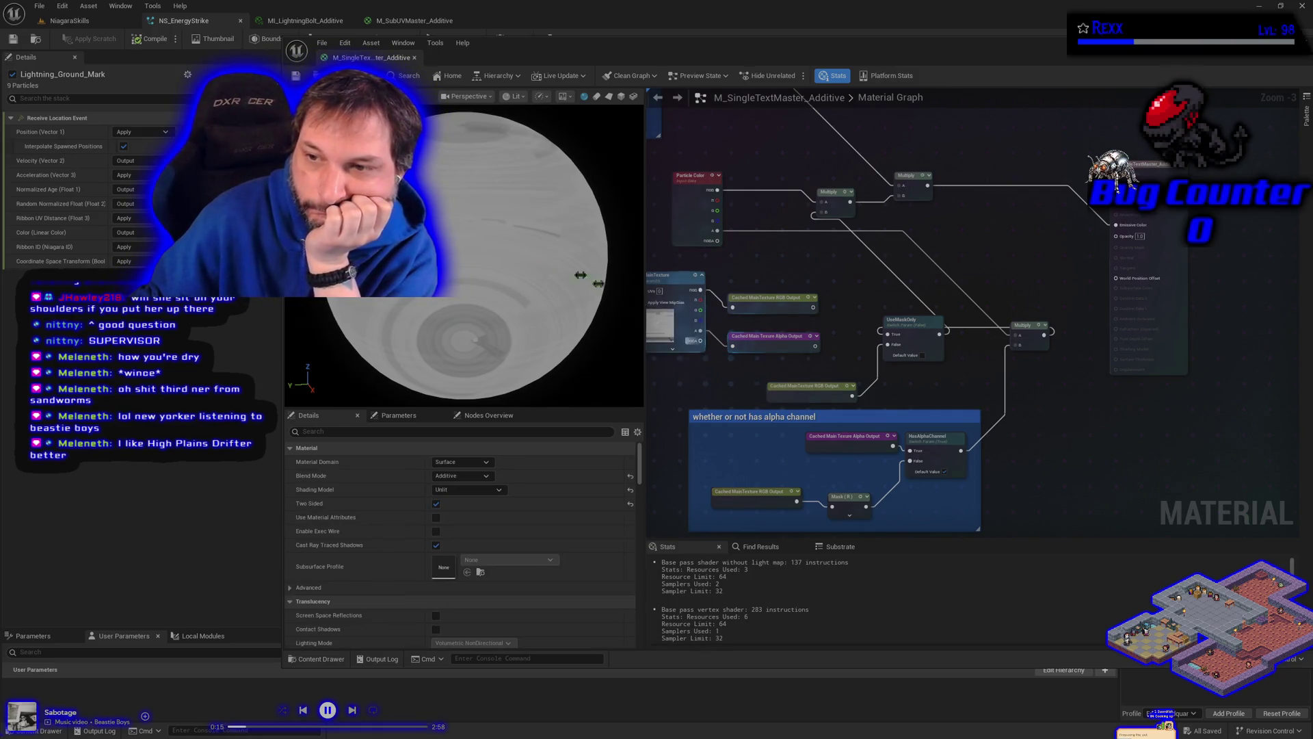
Step: Connect the HasAlphaChannel switch result to the Opacity pin and save all modified assets
left_click(146, 39)
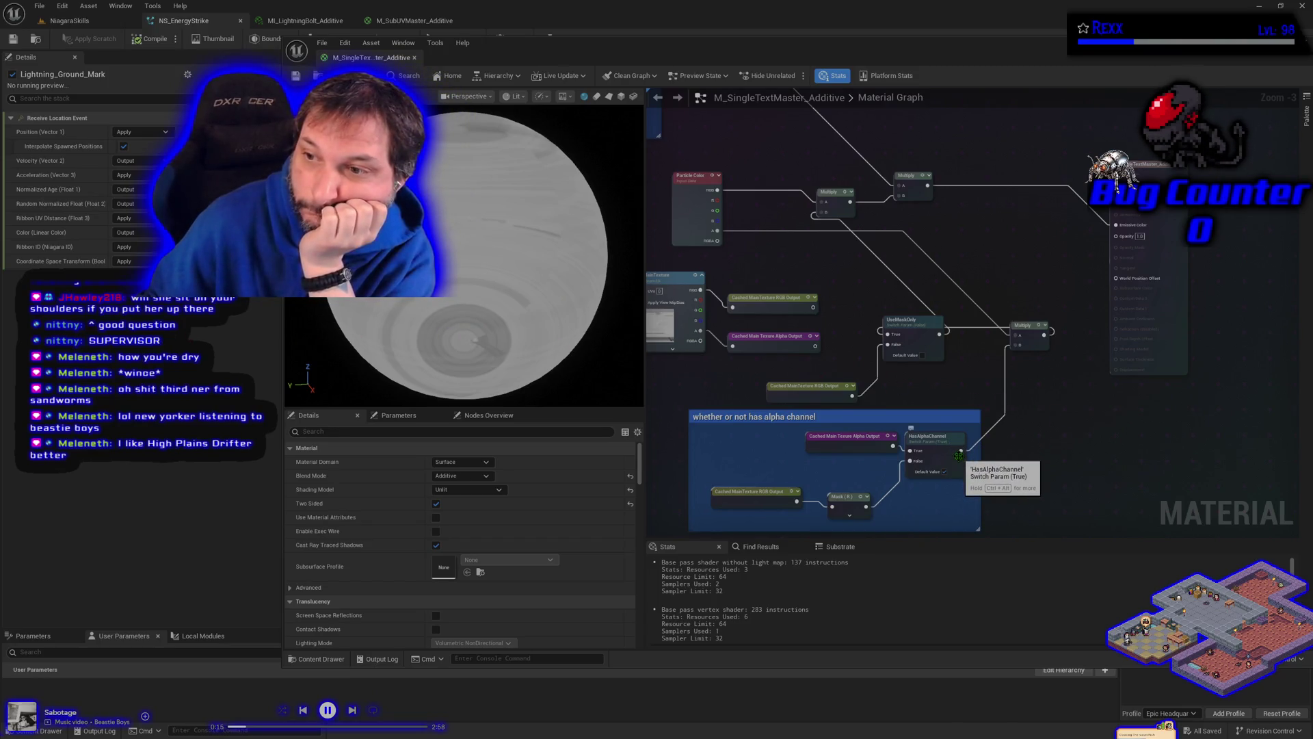
mouse_move(960, 450)
left_mouse_down()
mouse_move(1100, 308)
mouse_move(1116, 235)
left_mouse_up()
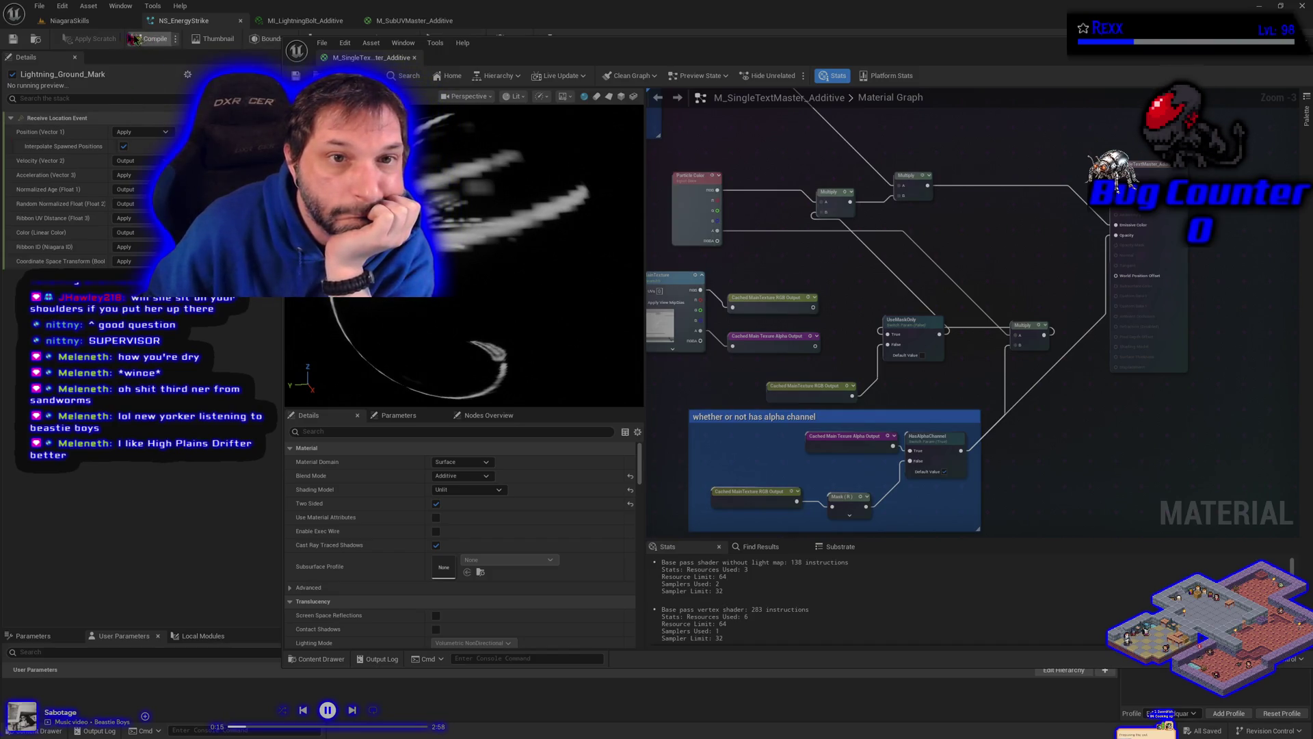
left_click(39, 5)
left_click(72, 68)
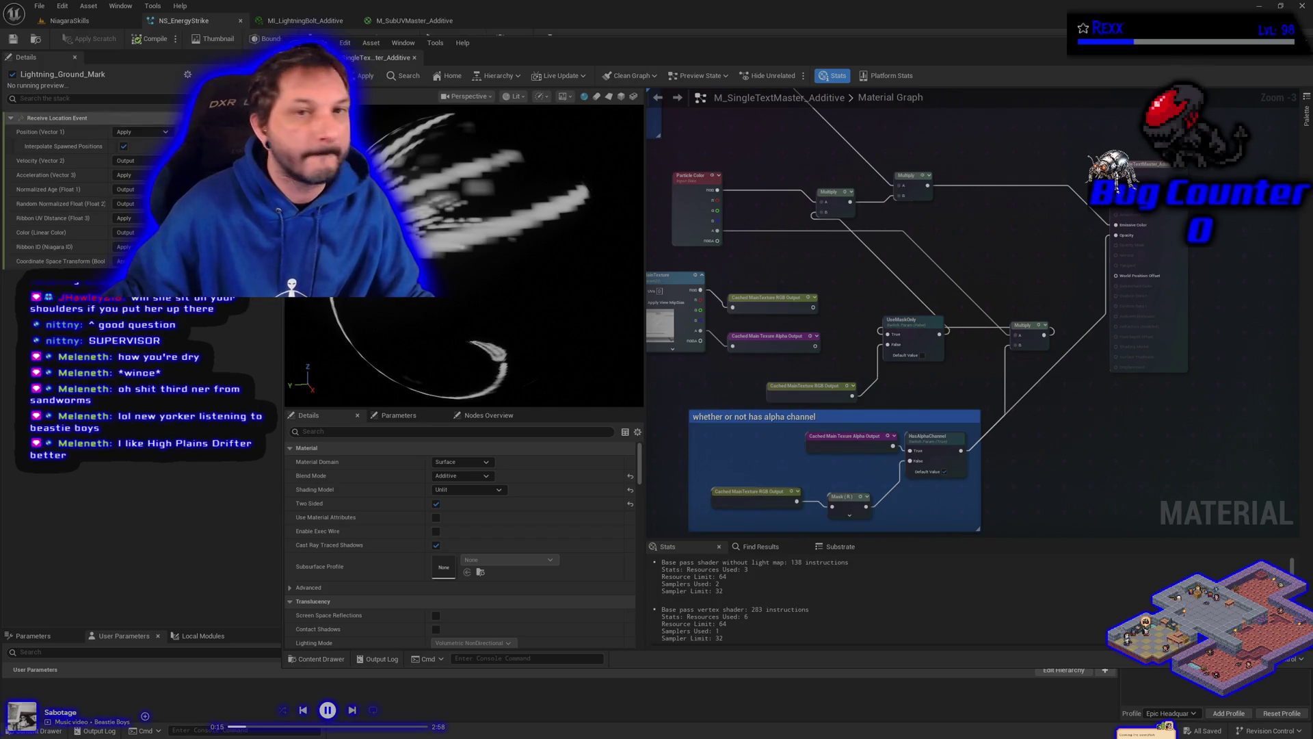
left_click(48, 730)
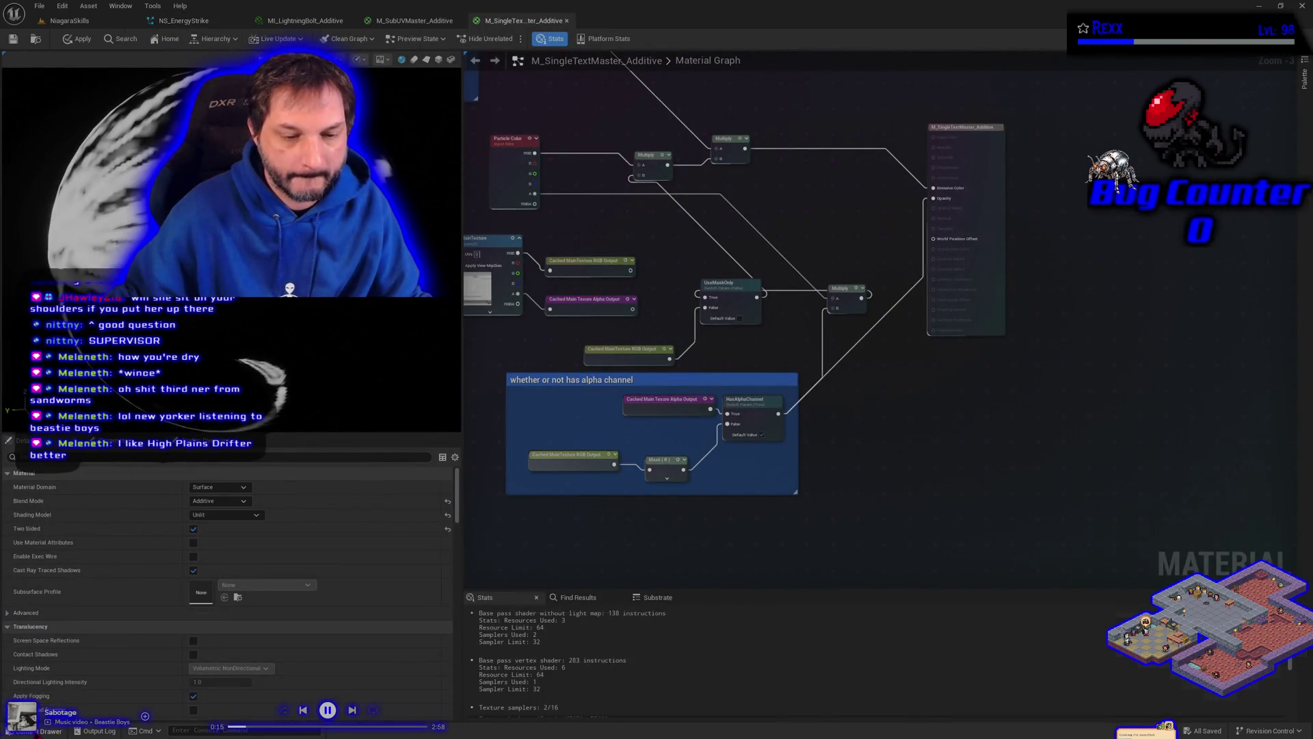
Step: Apply the edits to M_SingleTextMaster_Additive and select it in the MasterMaterials folder
key("ctrl+space")
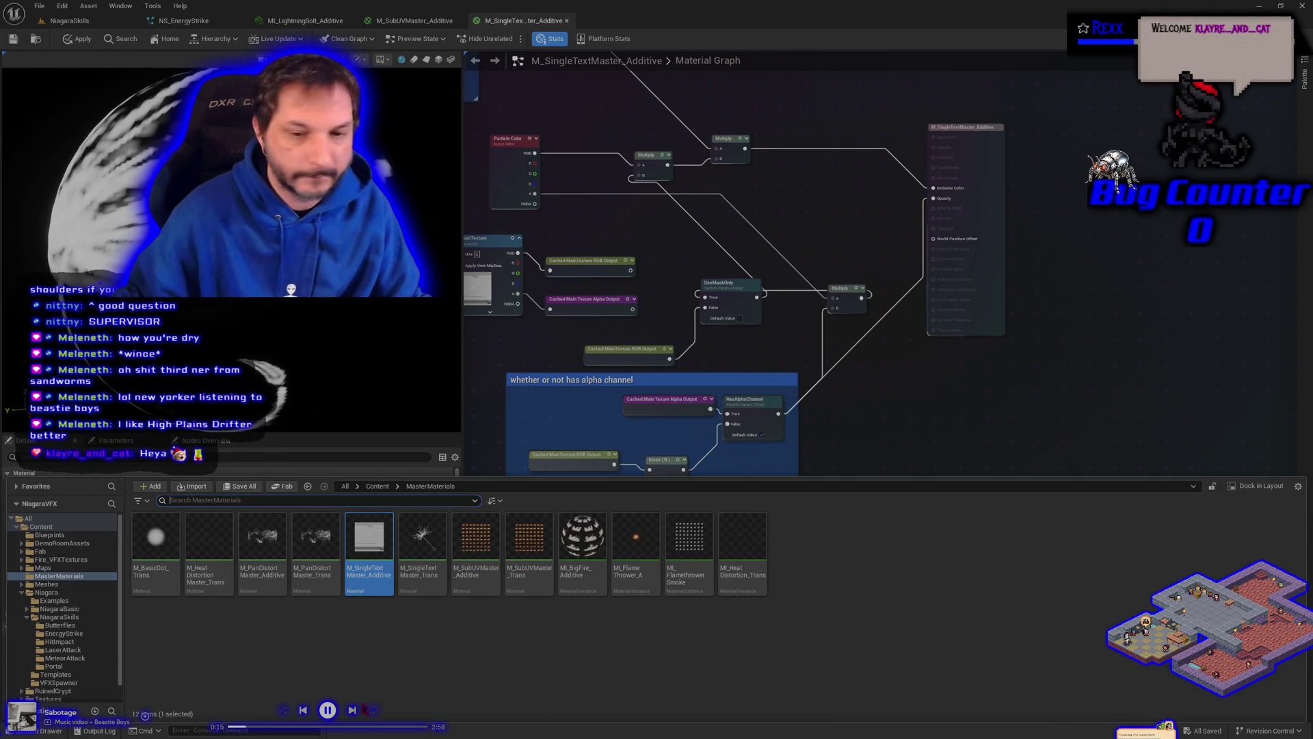
left_click(366, 682)
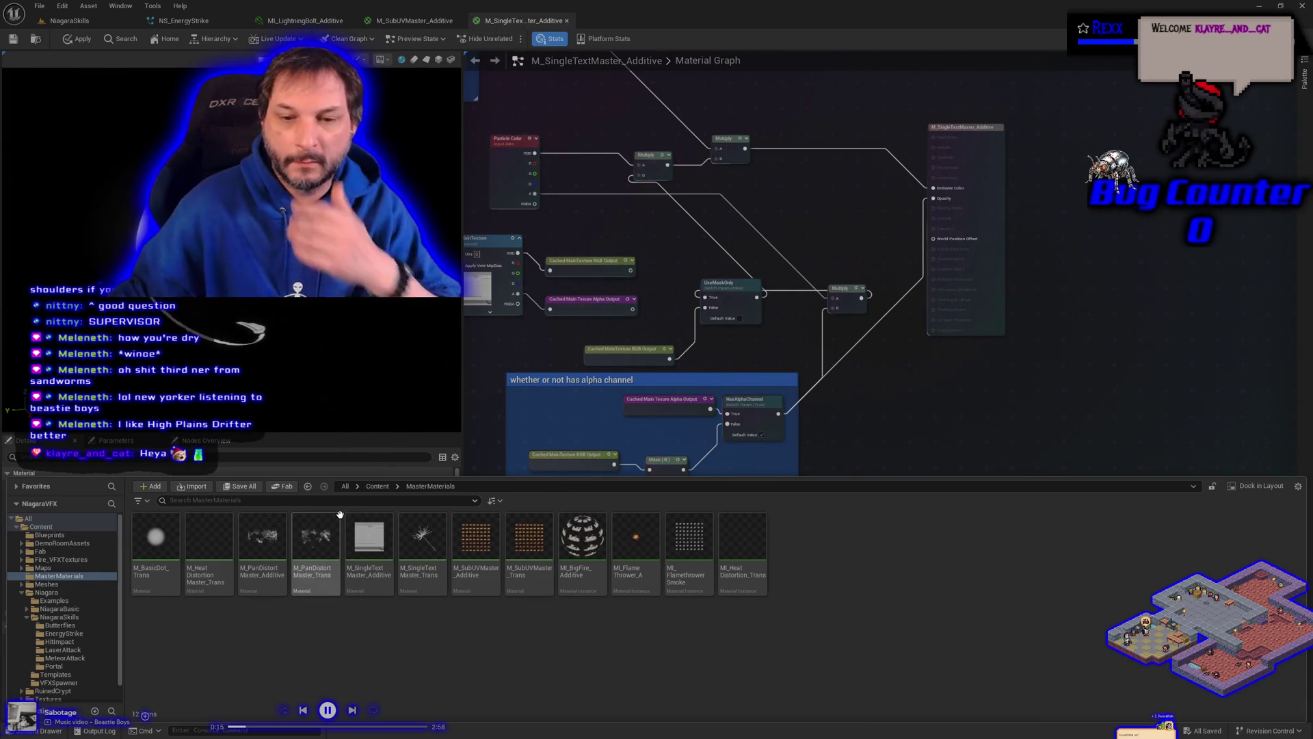
left_click(76, 39)
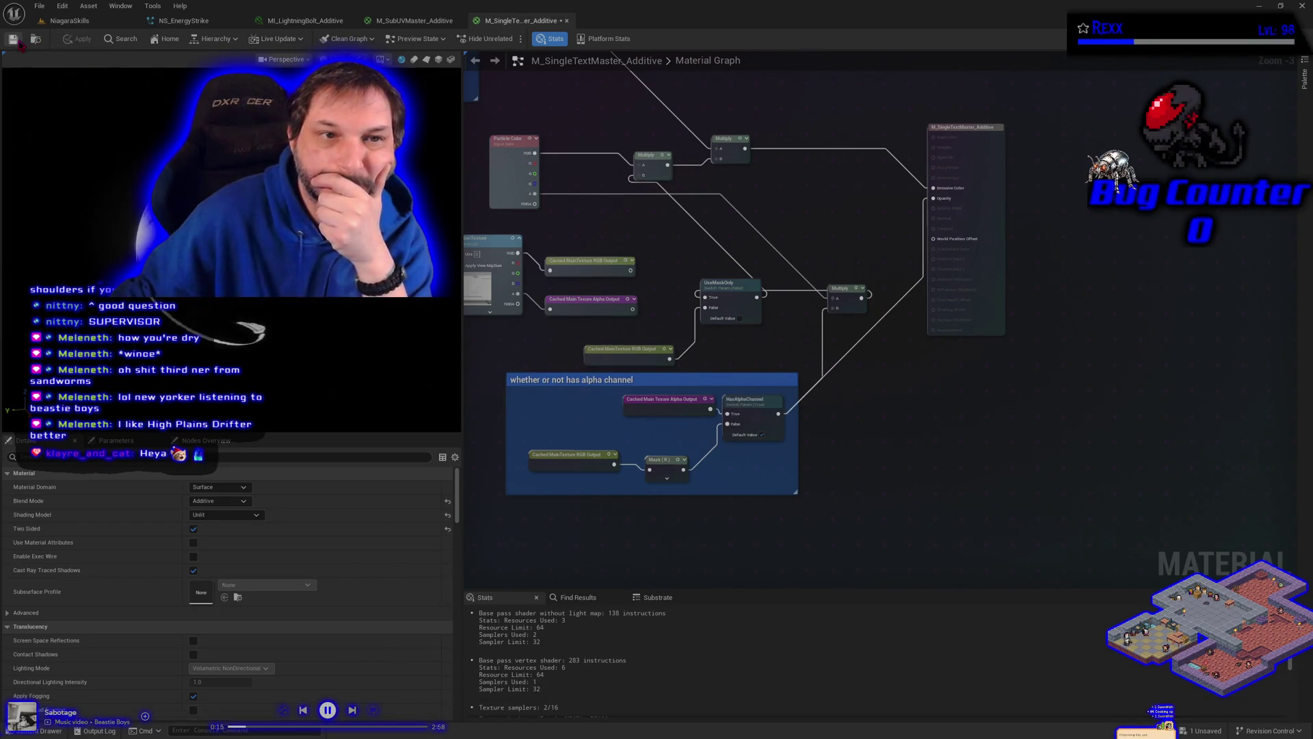
key("ctrl+space")
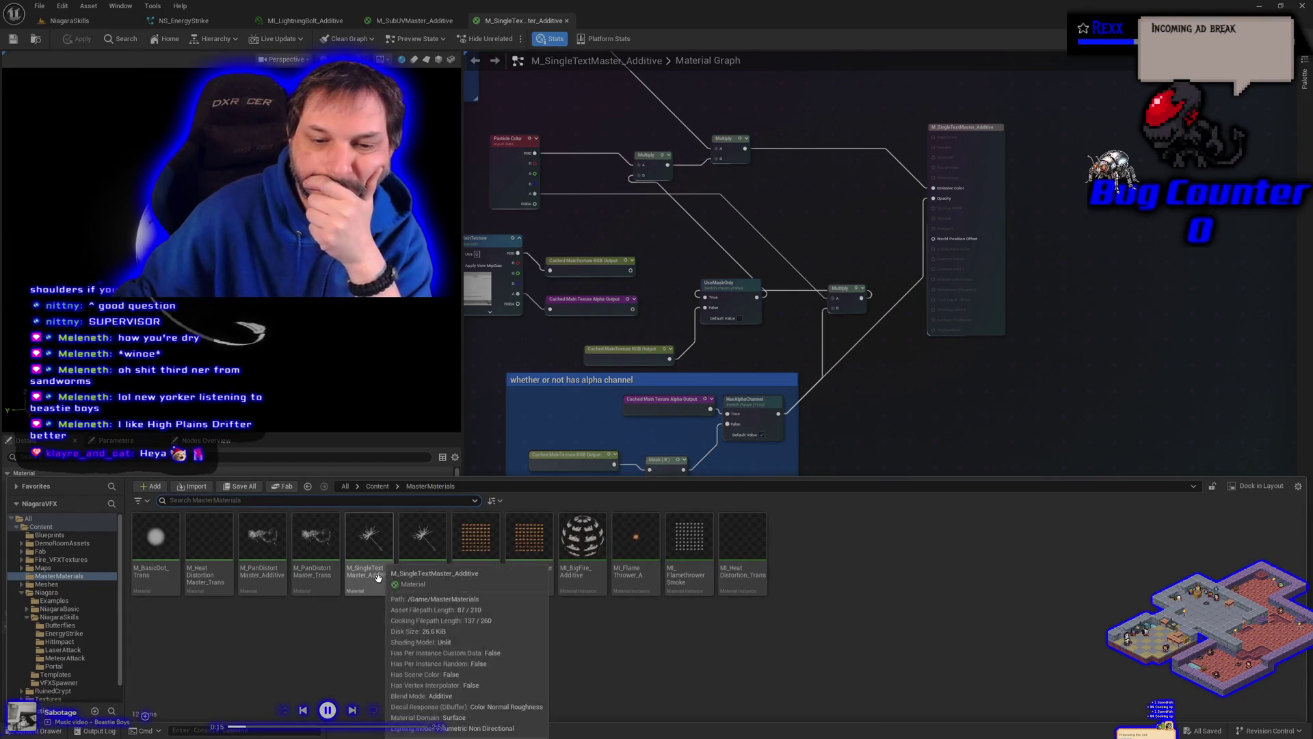
left_click(372, 548)
Step: From M_SingleTextMaster_Additive's context menu, create an instance named MI_LightningGroundMark_Additive
right_click(378, 547)
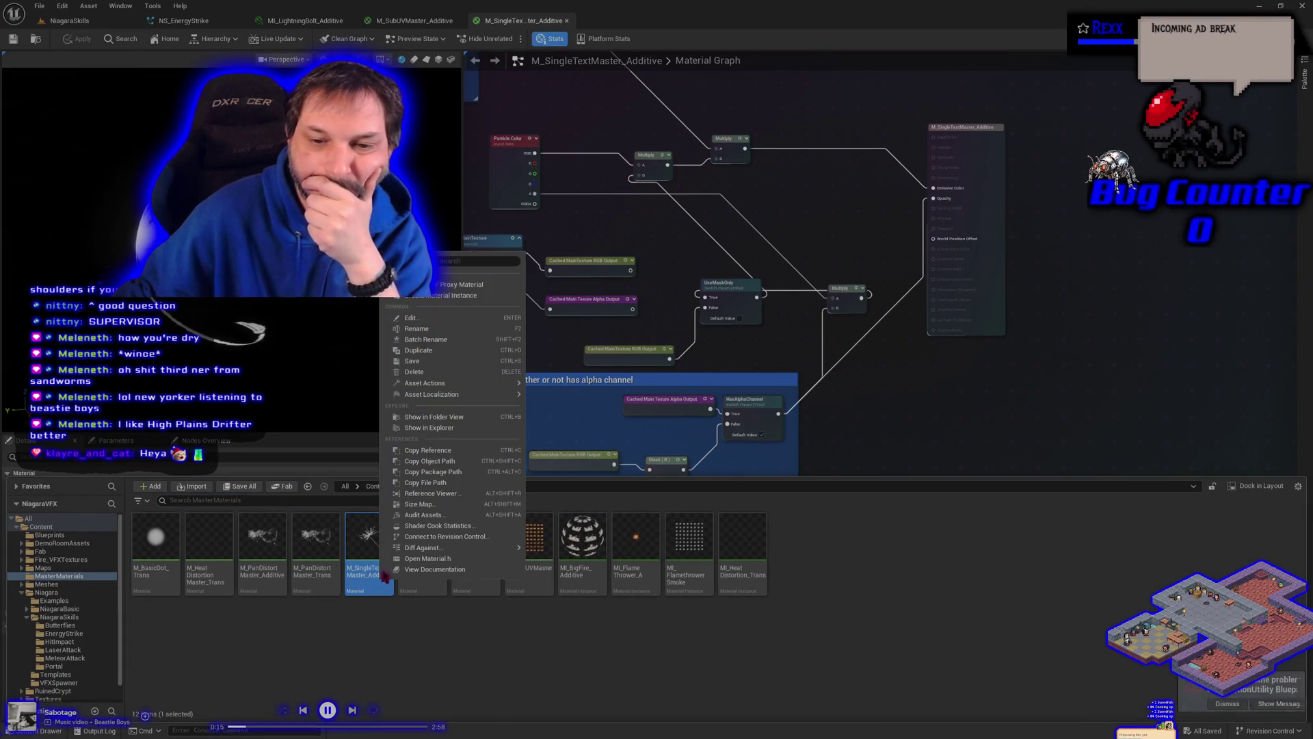
left_click(460, 295)
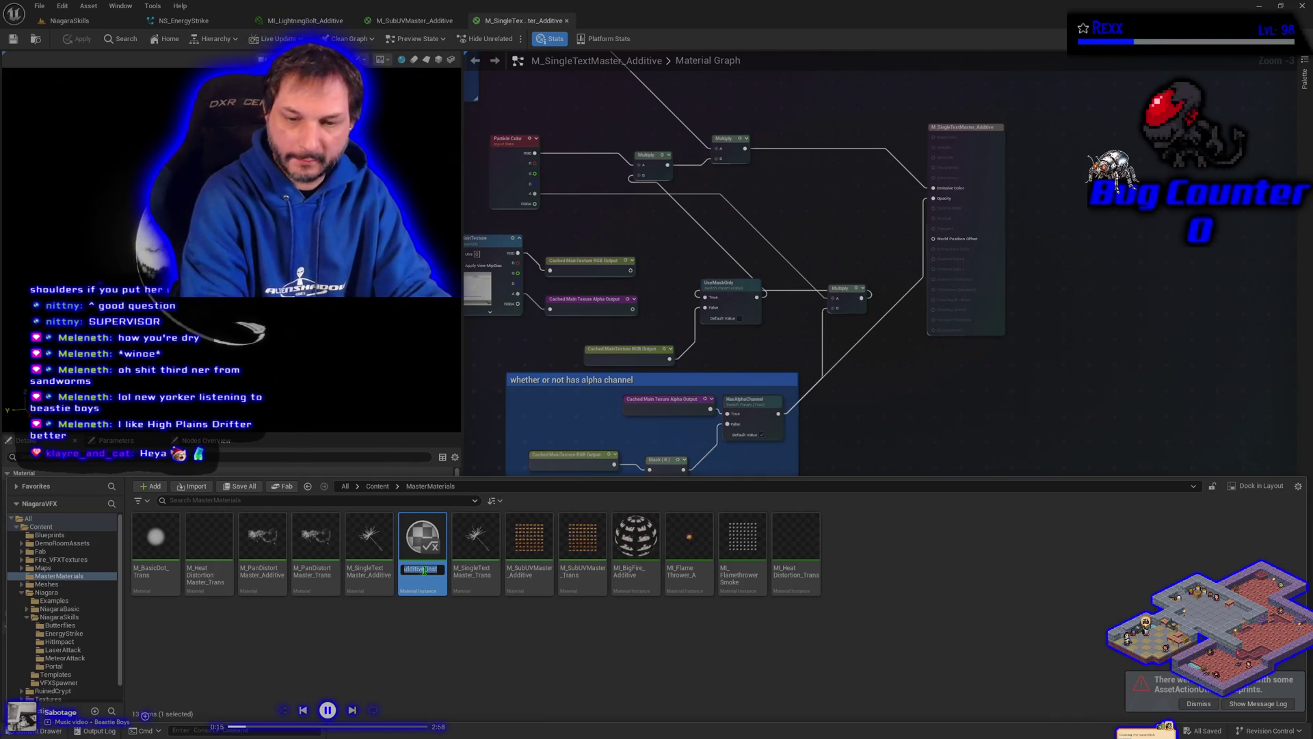
type("MI_")
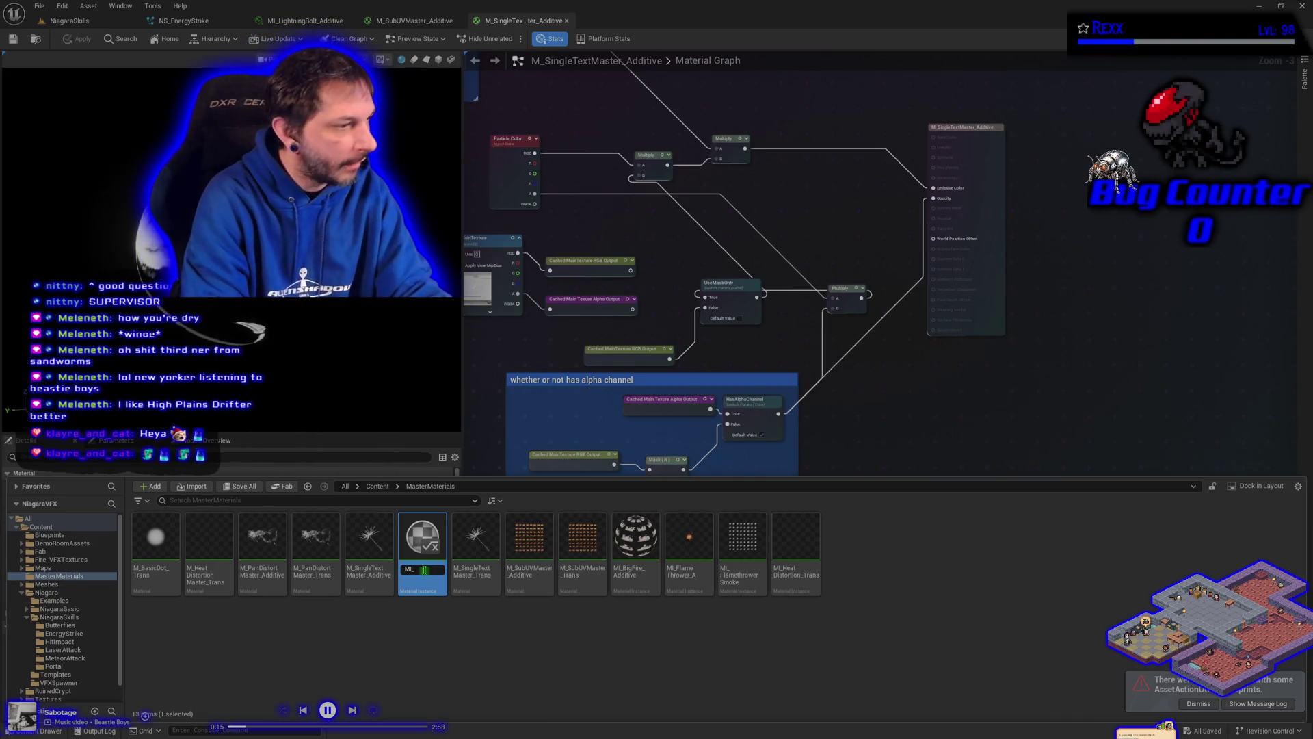
type("Lig")
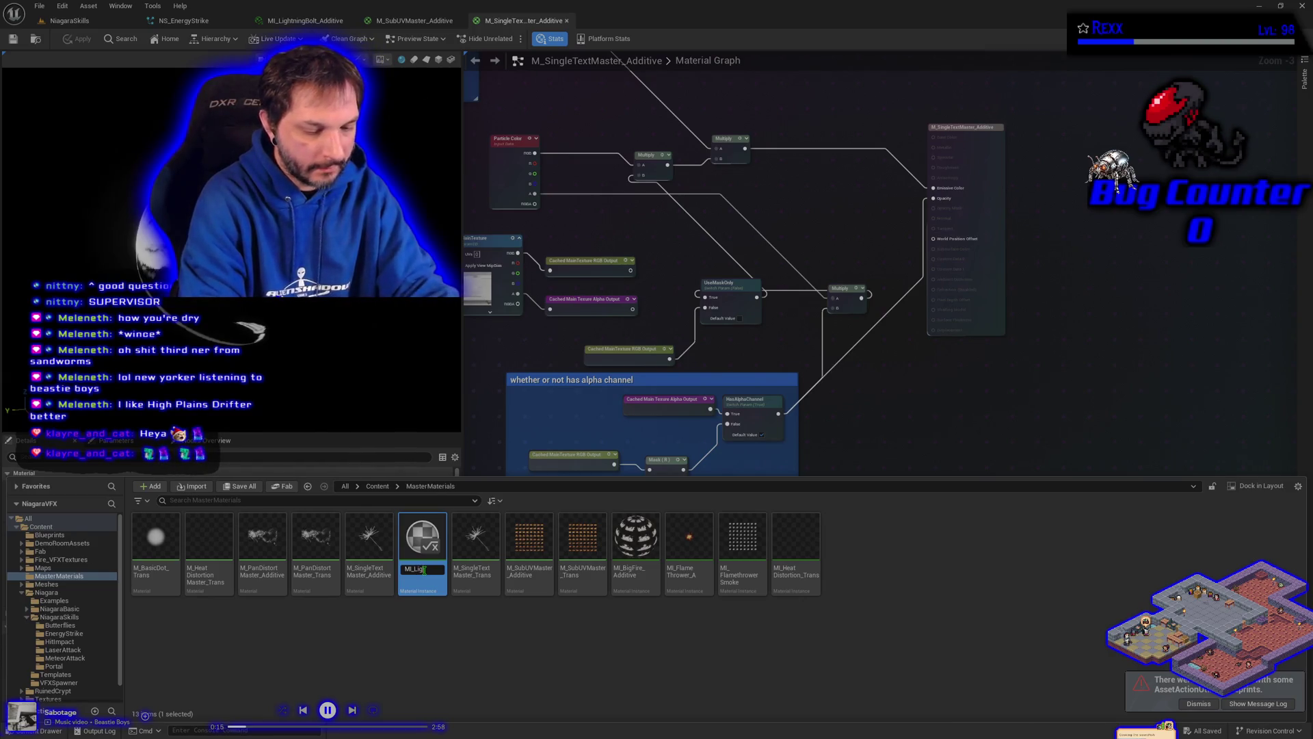
type("ghtningGrou")
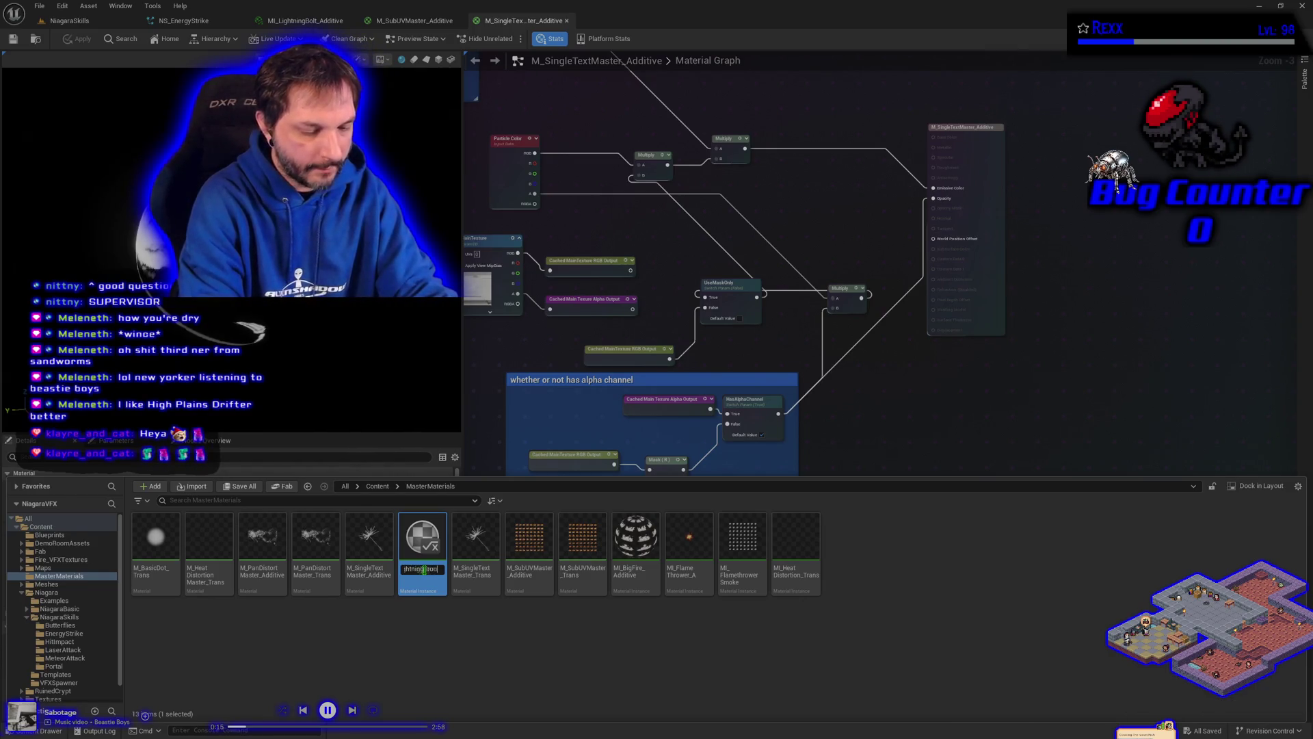
type("ndMark_")
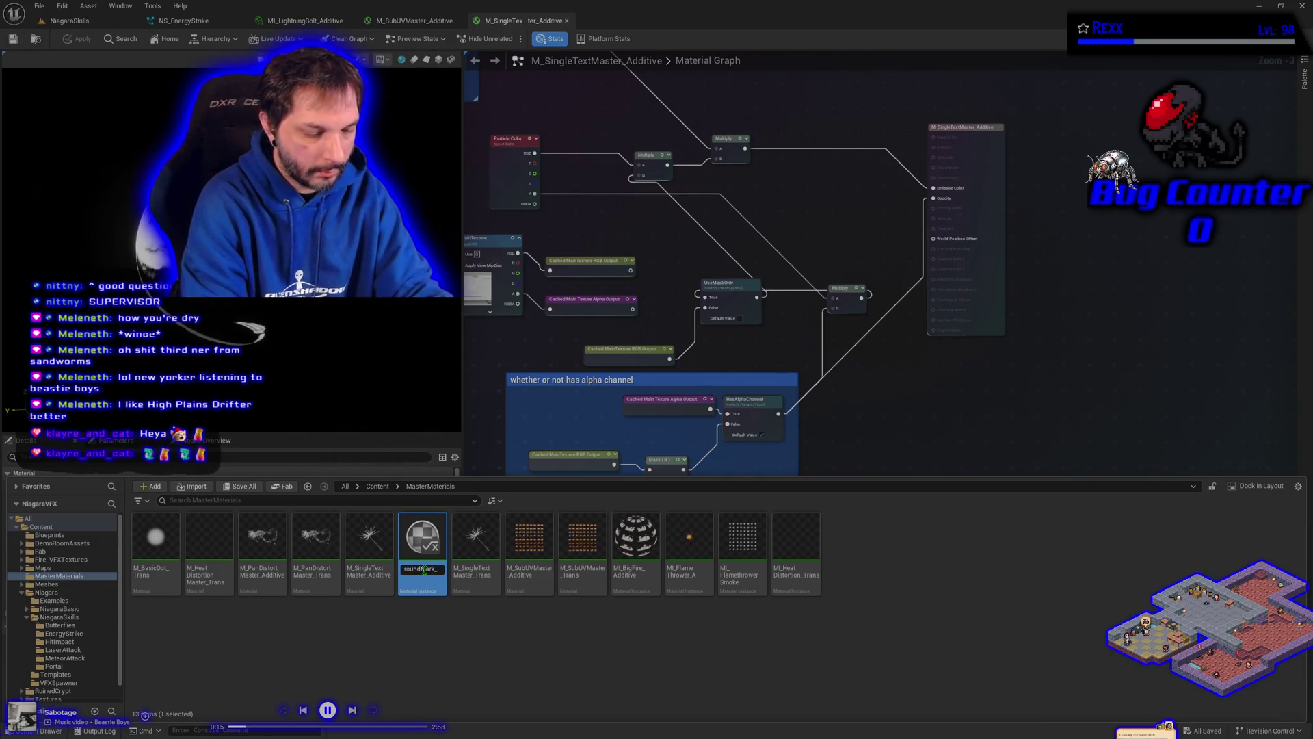
type("Additive")
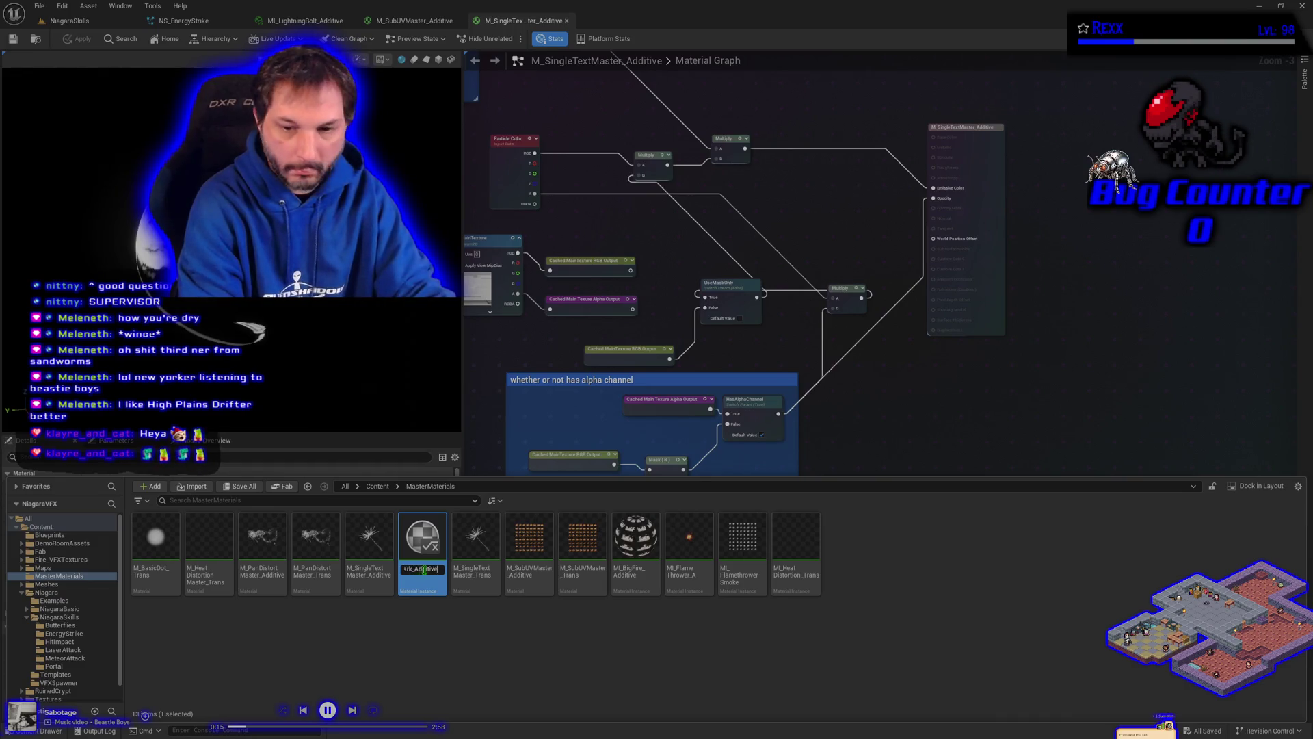
key("Return")
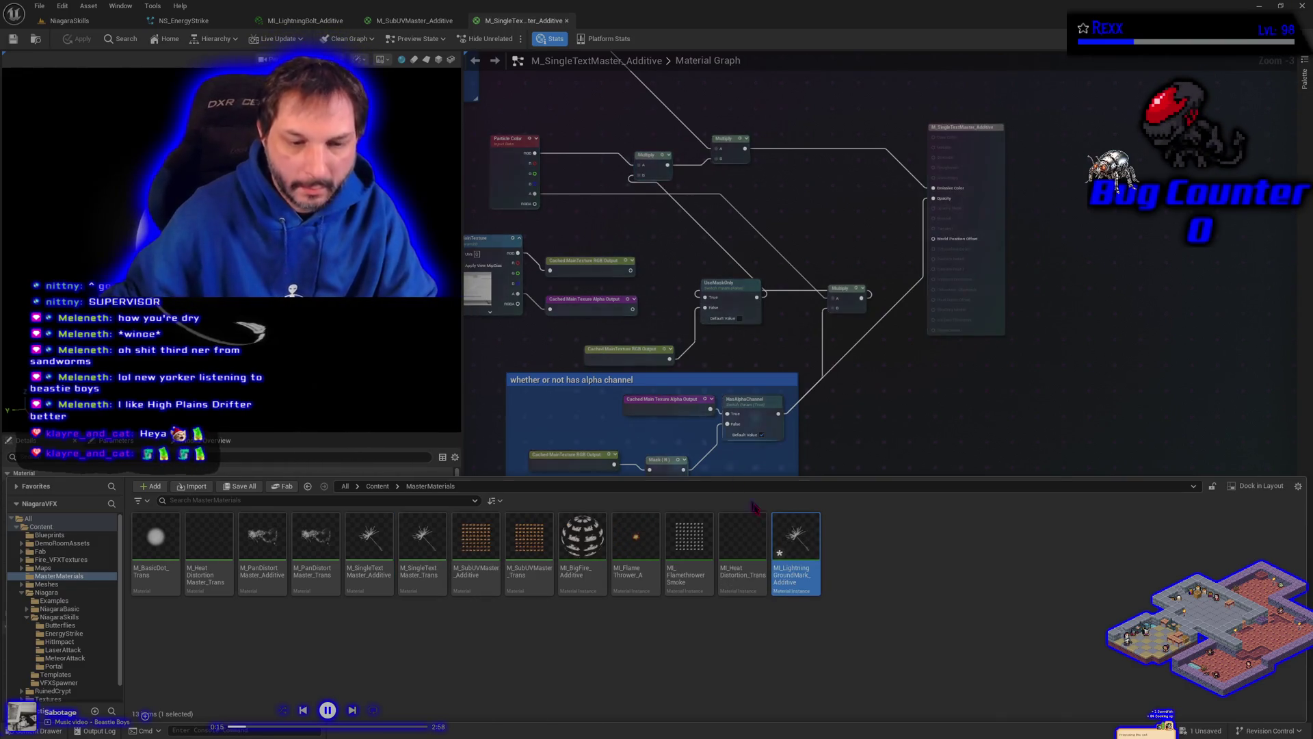
Step: Move MI_LightningGroundMark_Additive into the NiagaraSkills/EnergyStrike folder and open it in the instance editor
mouse_move(796, 541)
left_mouse_down()
mouse_move(226, 629)
mouse_move(95, 633)
left_mouse_up()
left_click(125, 664)
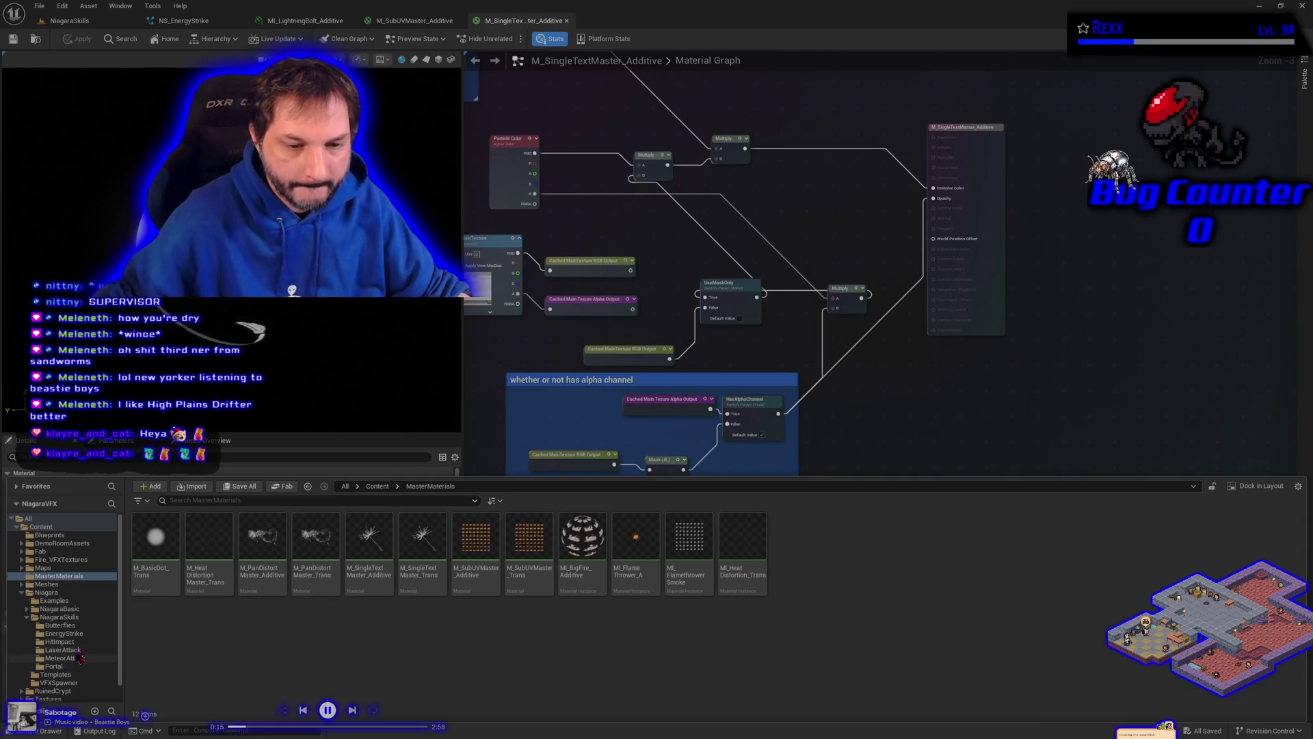
left_click(69, 634)
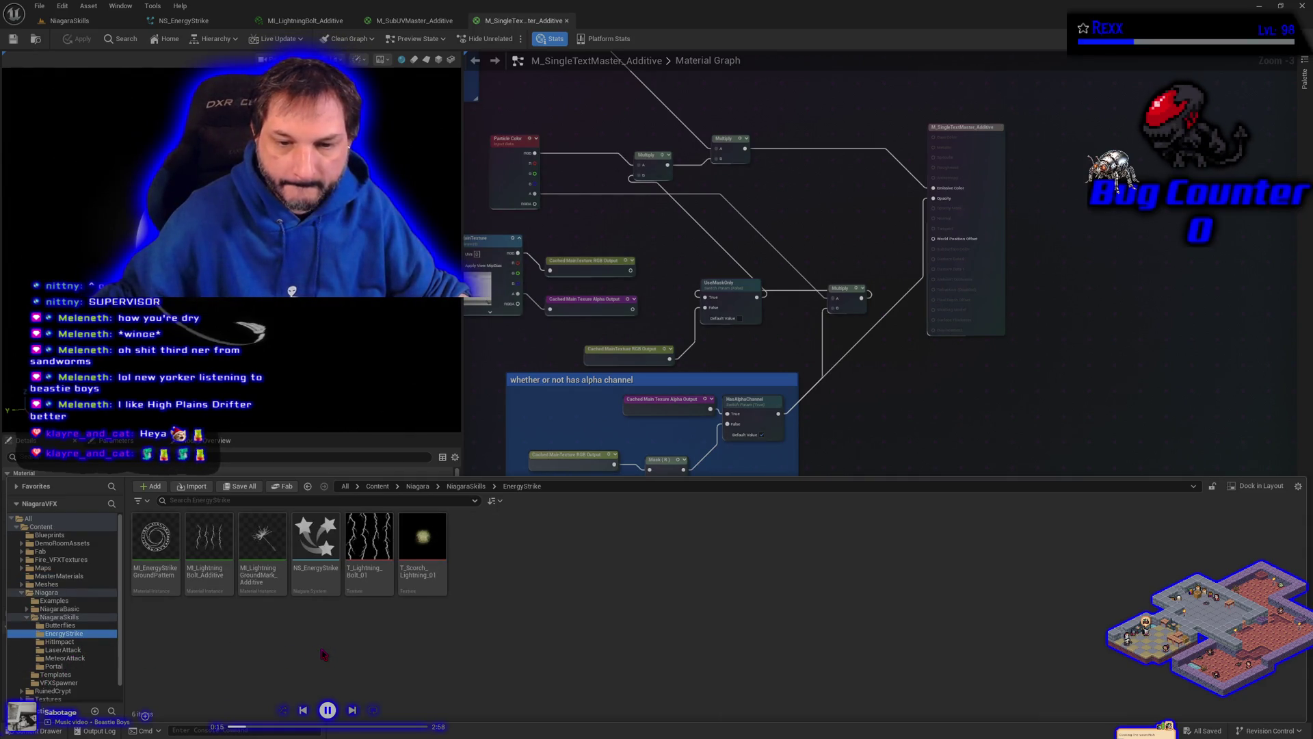
double_click(271, 578)
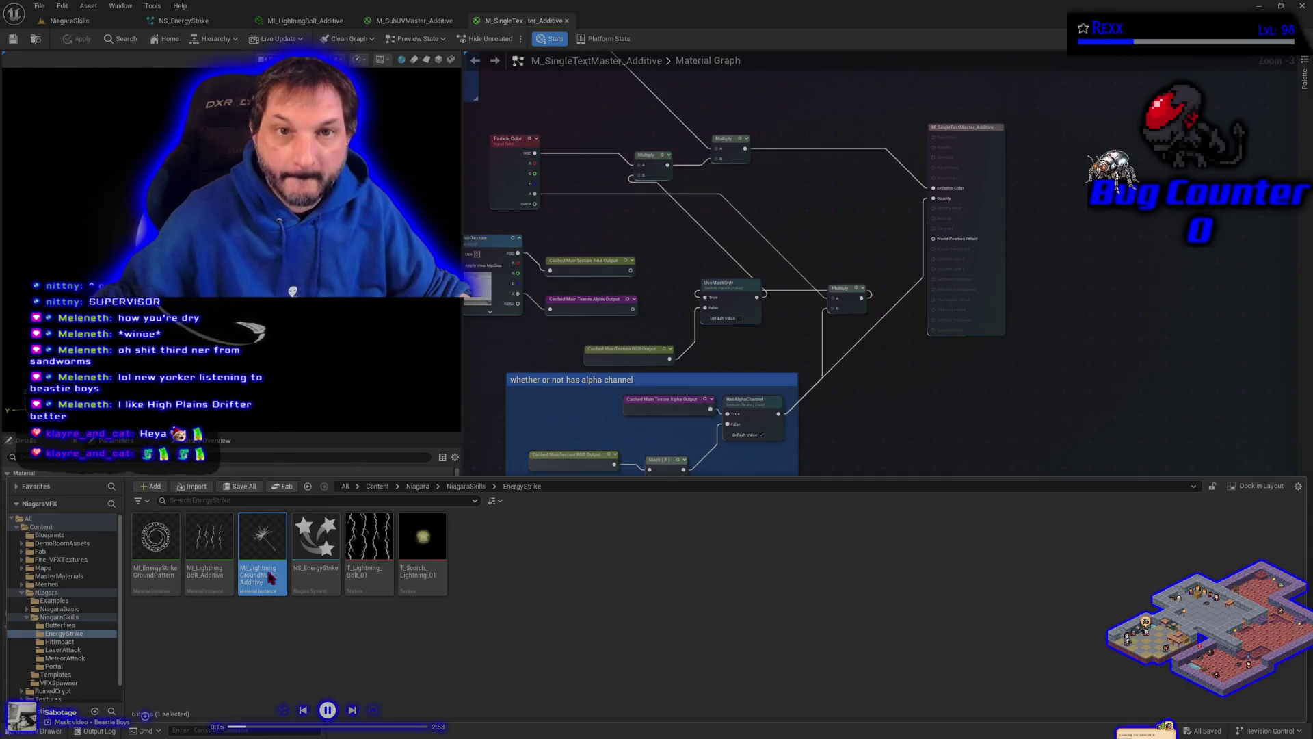
Step: Close the M_SingleTextMaster_Additive, M_SubUVMaster_Additive and MI_LightningBolt_Additive editors, applying pending material changes
scroll(652, 265, "down", 2)
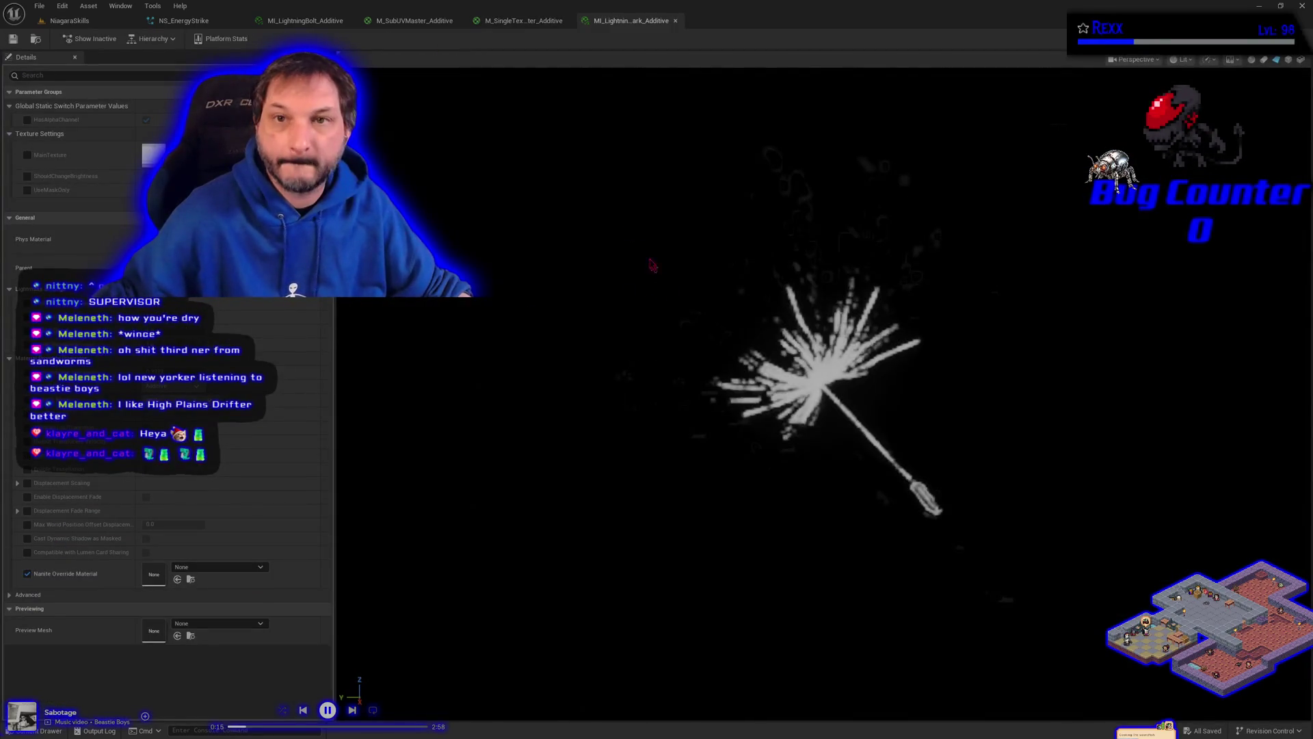
left_click(567, 20)
left_click(458, 21)
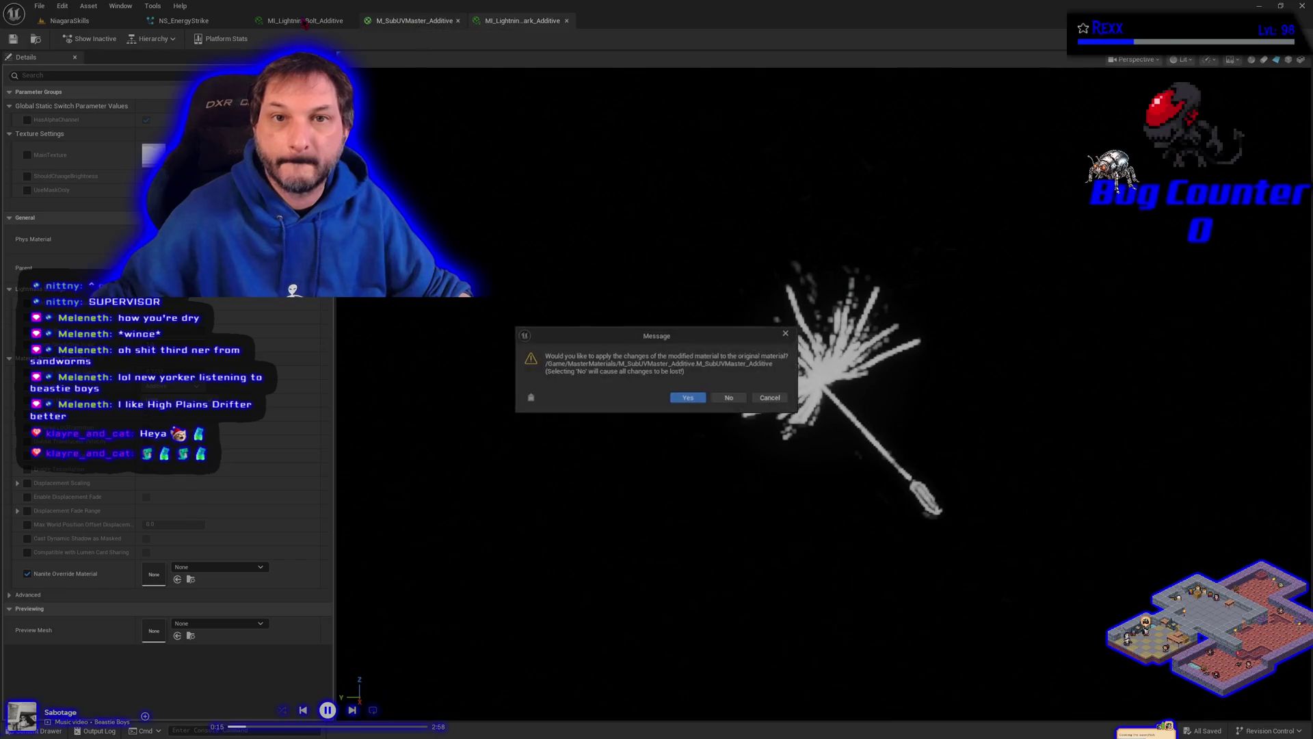
left_click(687, 398)
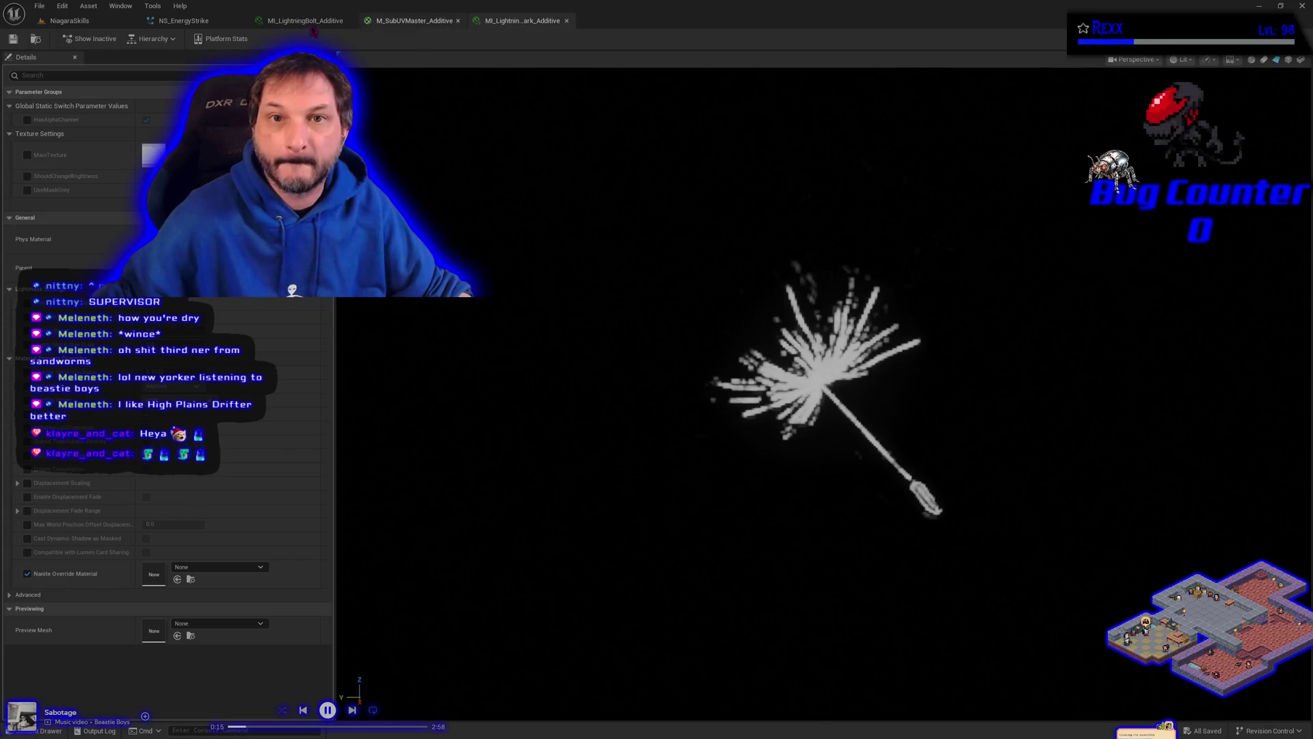
left_click(349, 21)
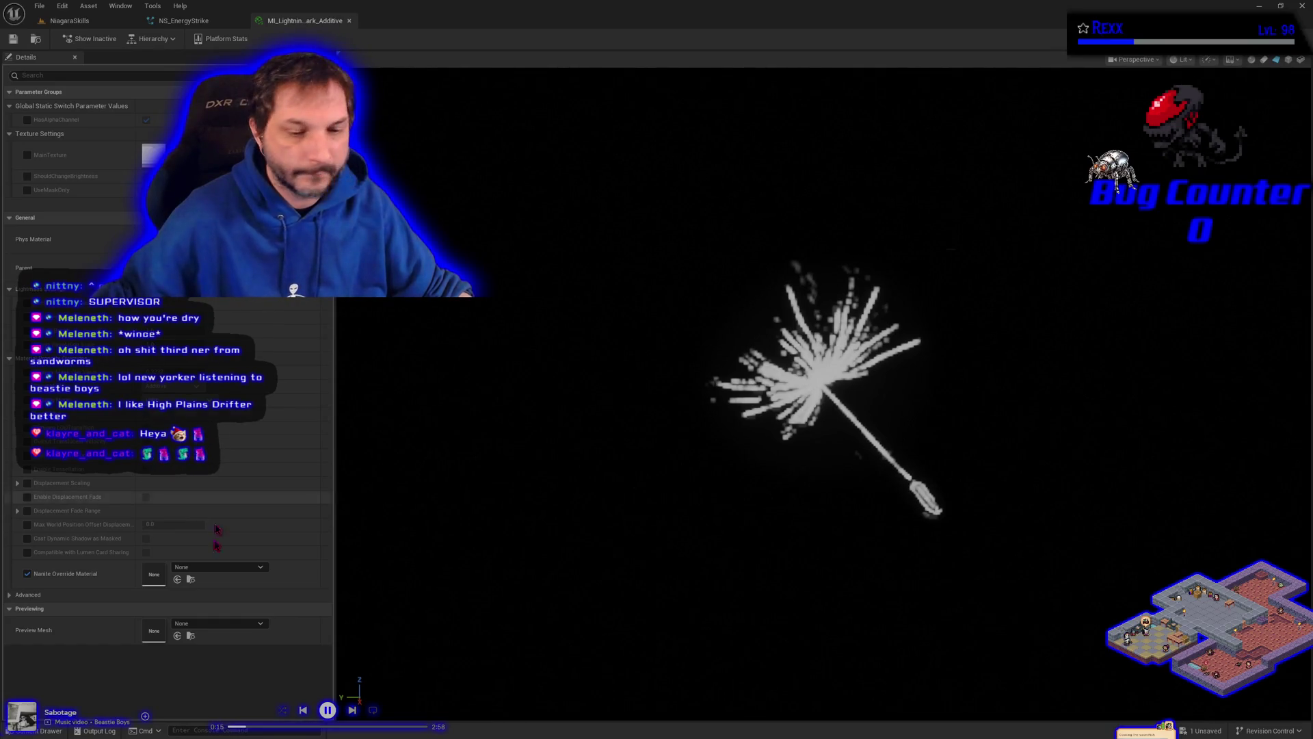
Step: Assign T_Scorch_Lightning_01 to MainTexture and enable the MainTexture override
left_click(40, 731)
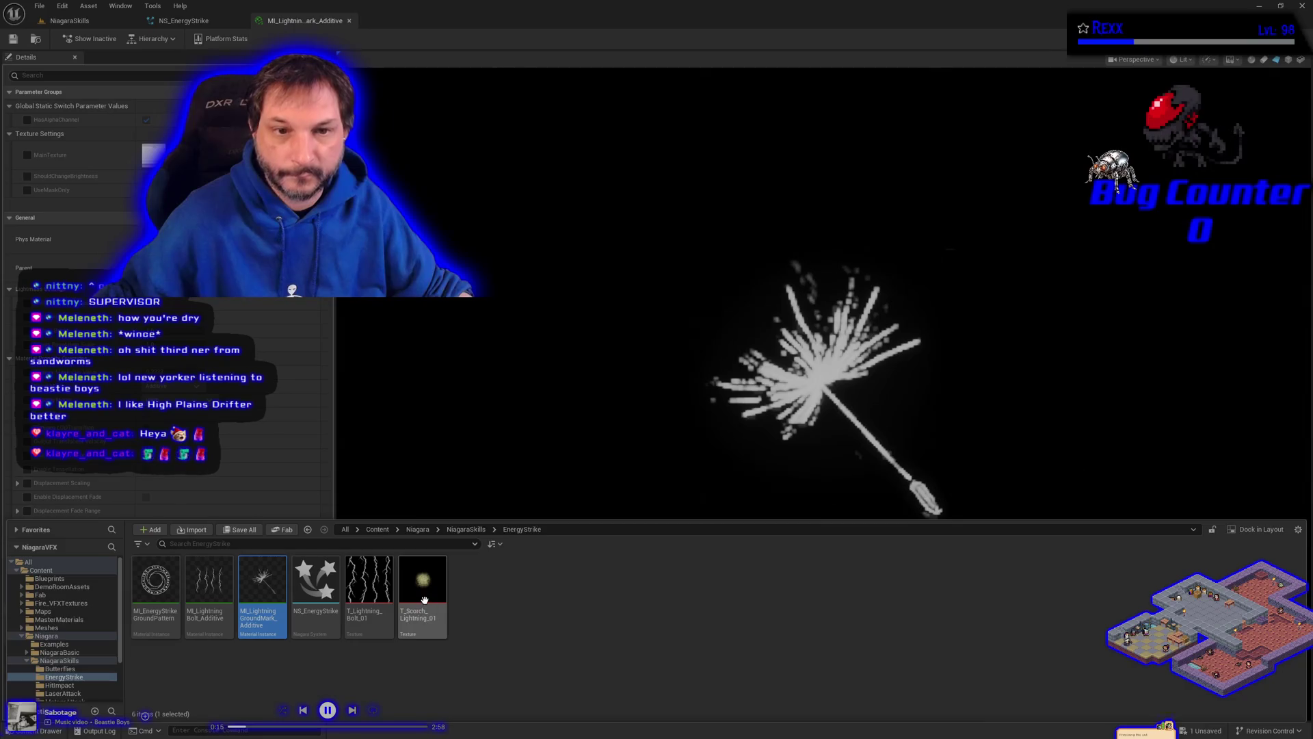
mouse_move(425, 600)
mouse_move(425, 600)
left_mouse_down()
mouse_move(371, 497)
mouse_move(213, 301)
mouse_move(171, 294)
mouse_move(141, 213)
left_mouse_up()
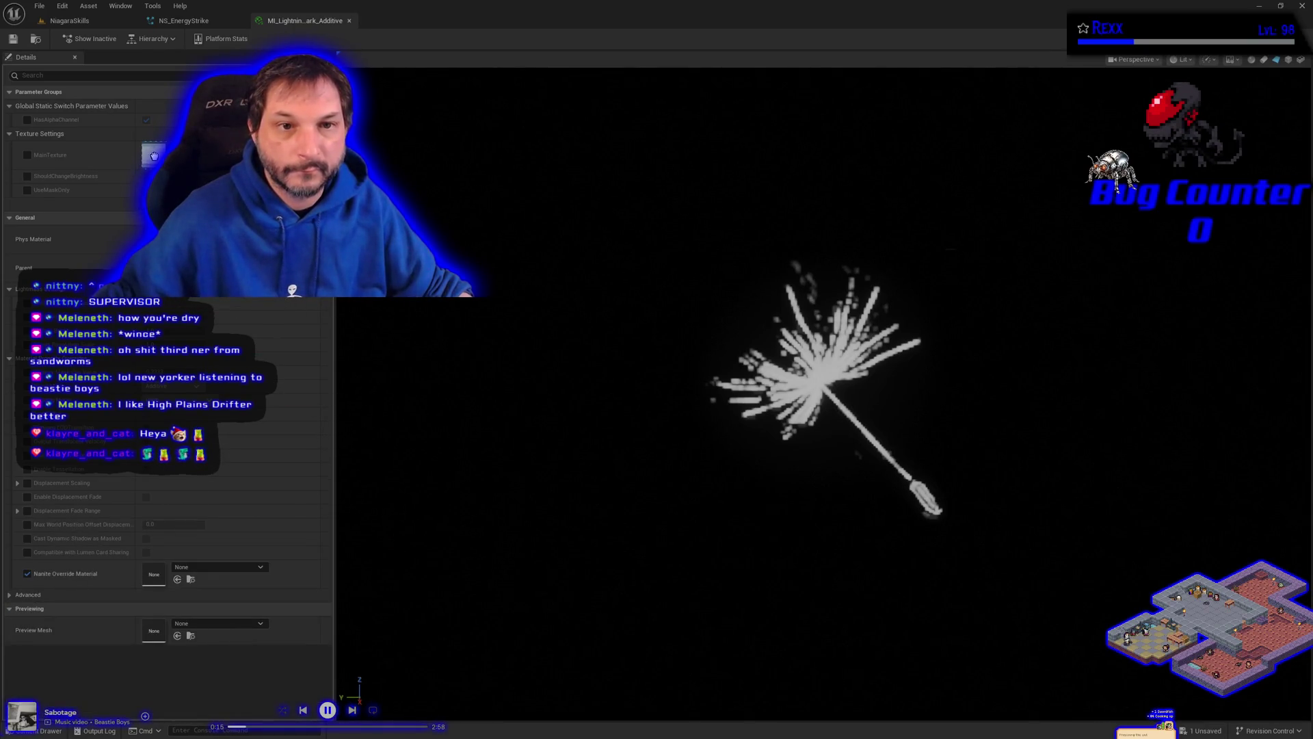
left_click_drag(154, 156, 153, 155)
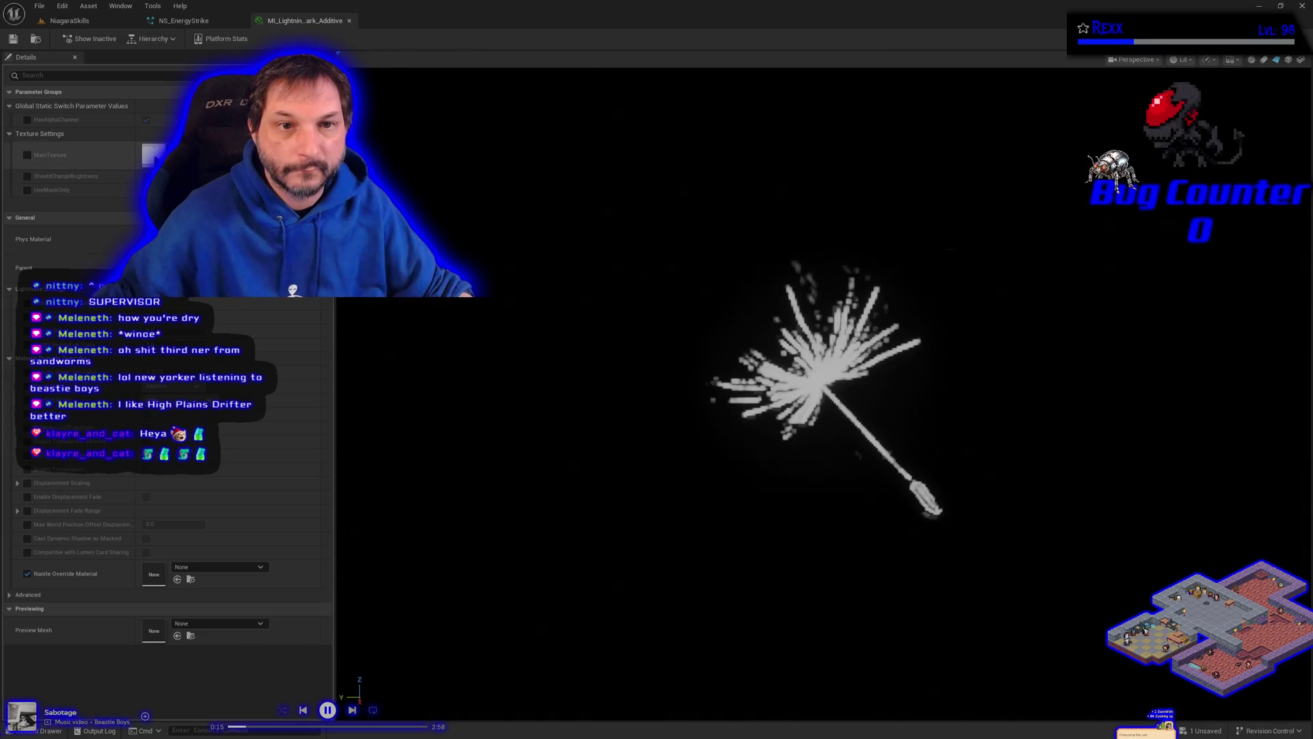
left_click(28, 155)
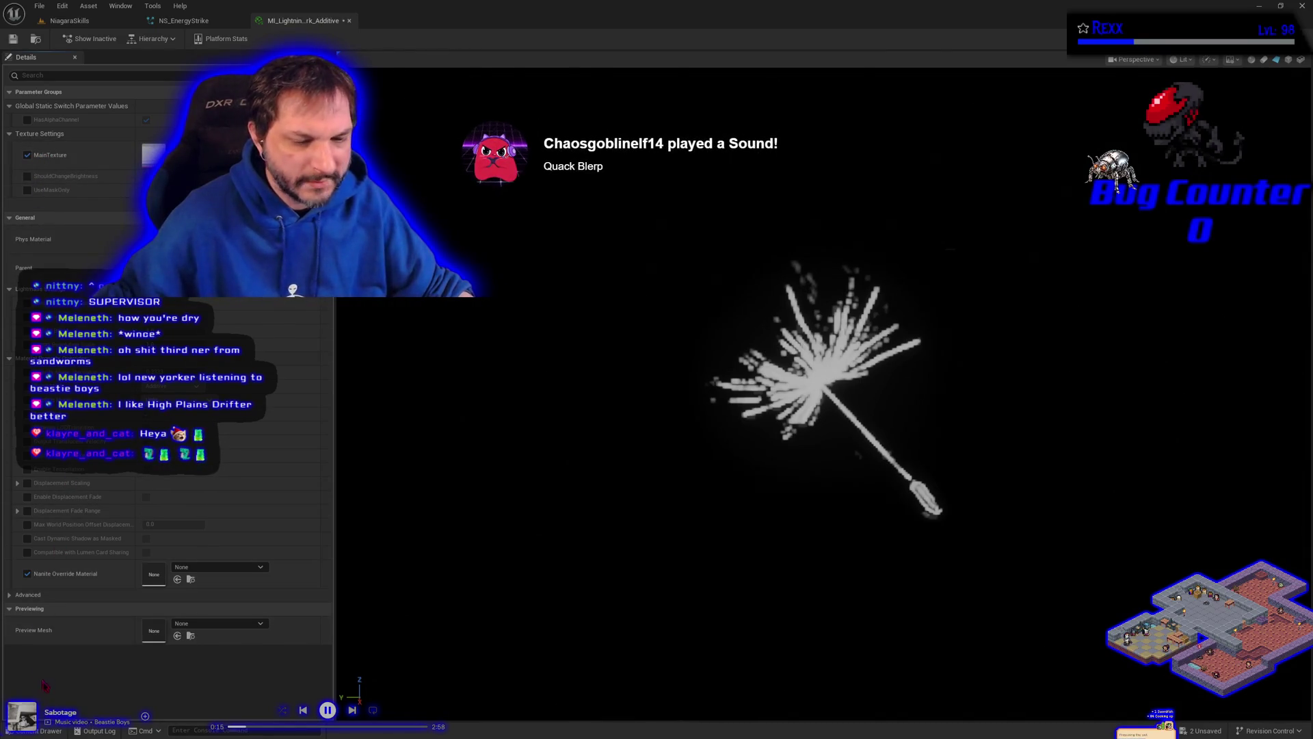
Step: Drop T_Scorch_Lightning_01 into the MainTexture slot again, enable UseMaskOnly, and save the instance
left_click(48, 731)
right_click(431, 616)
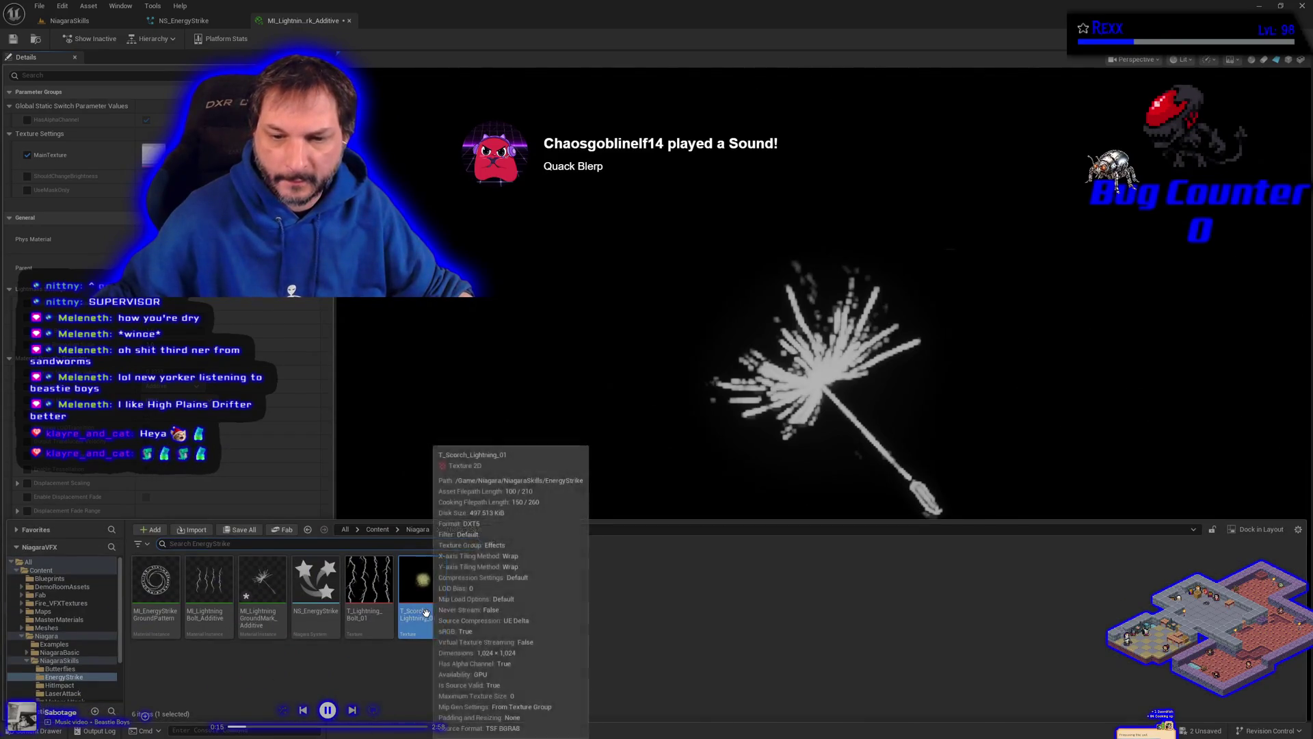
key("Escape")
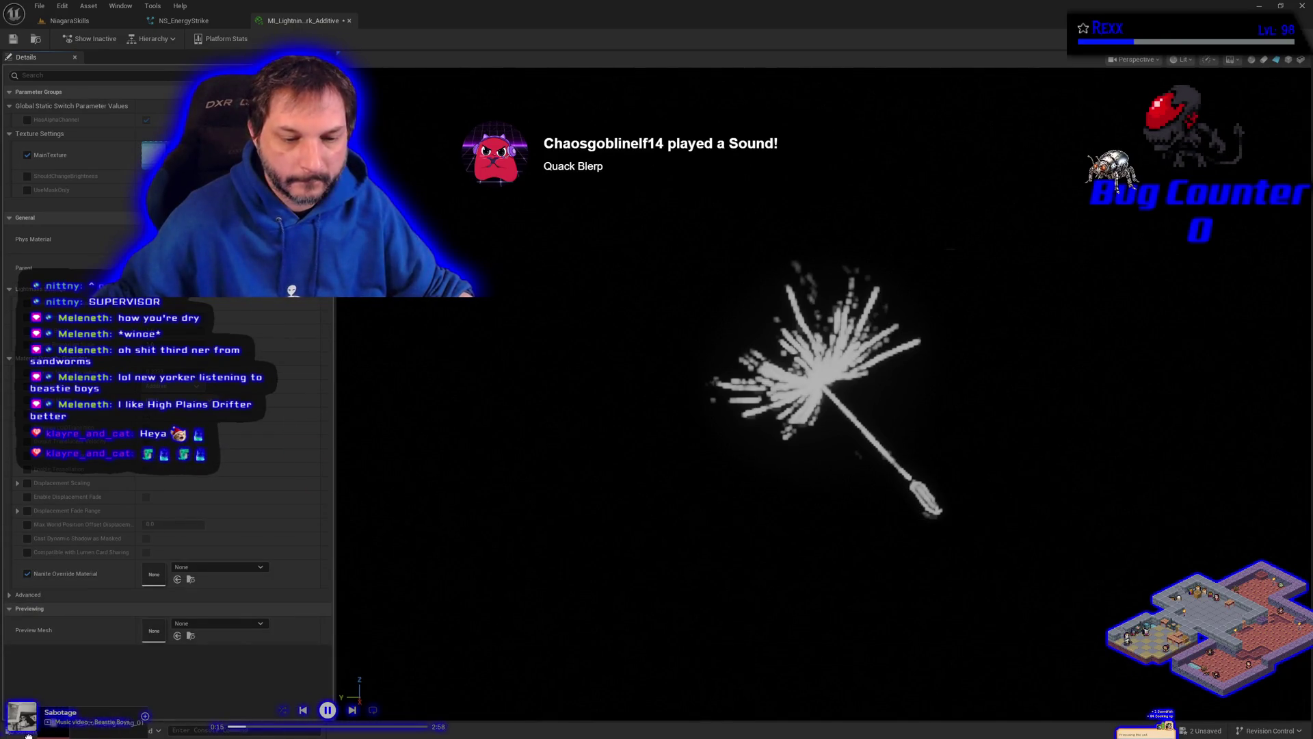
left_click(55, 730)
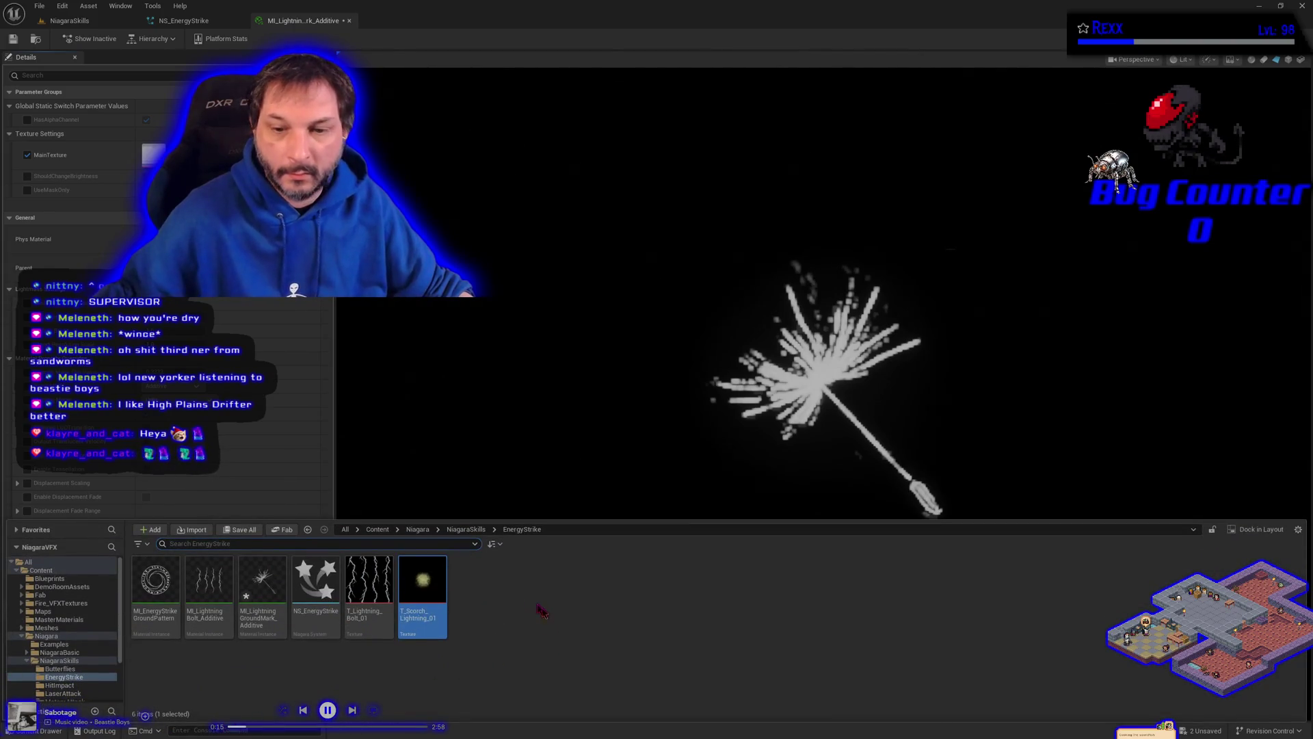
left_click_drag(422, 588, 145, 150)
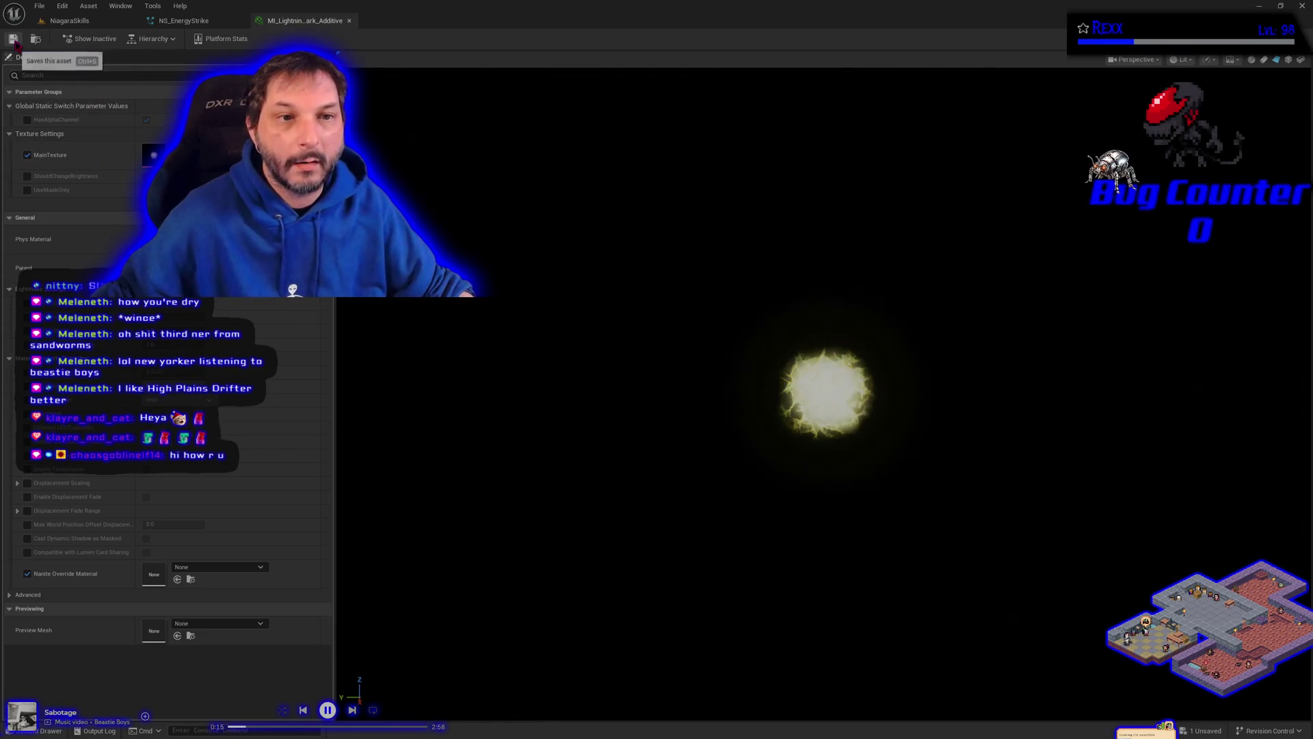
left_click(27, 191)
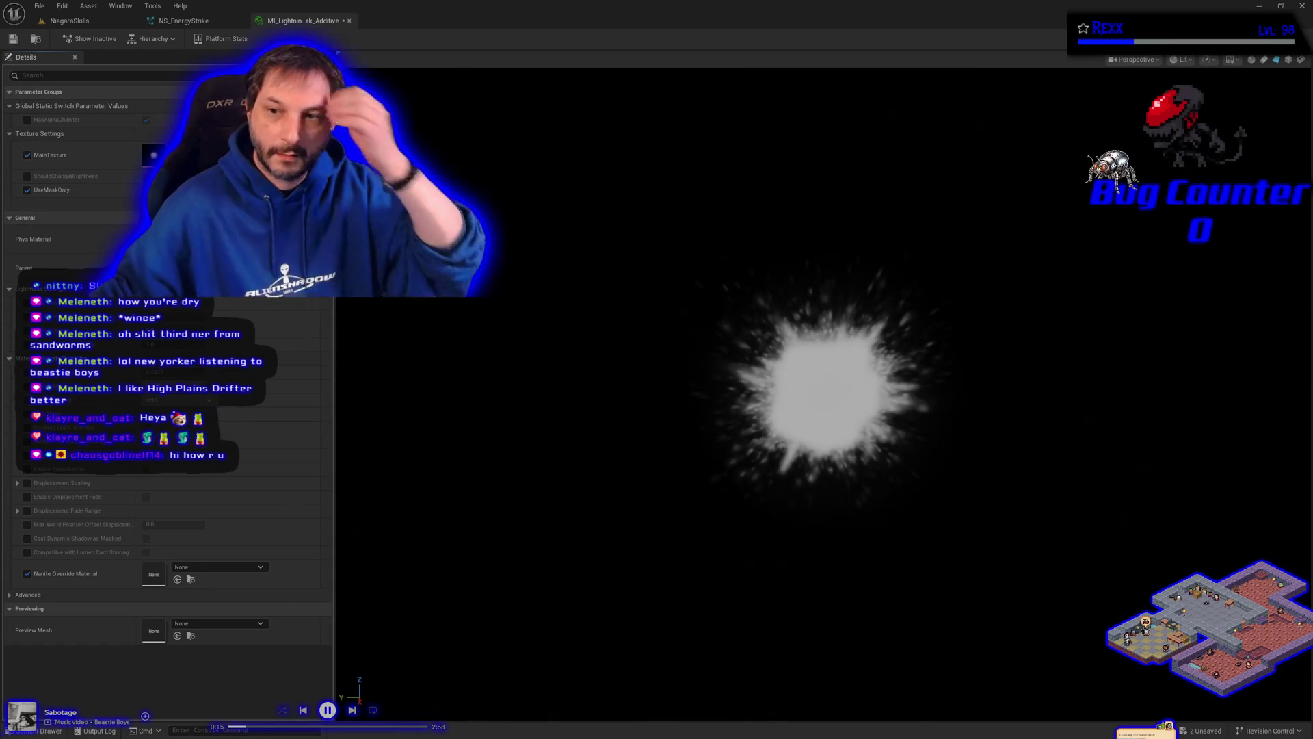
key("ctrl+s")
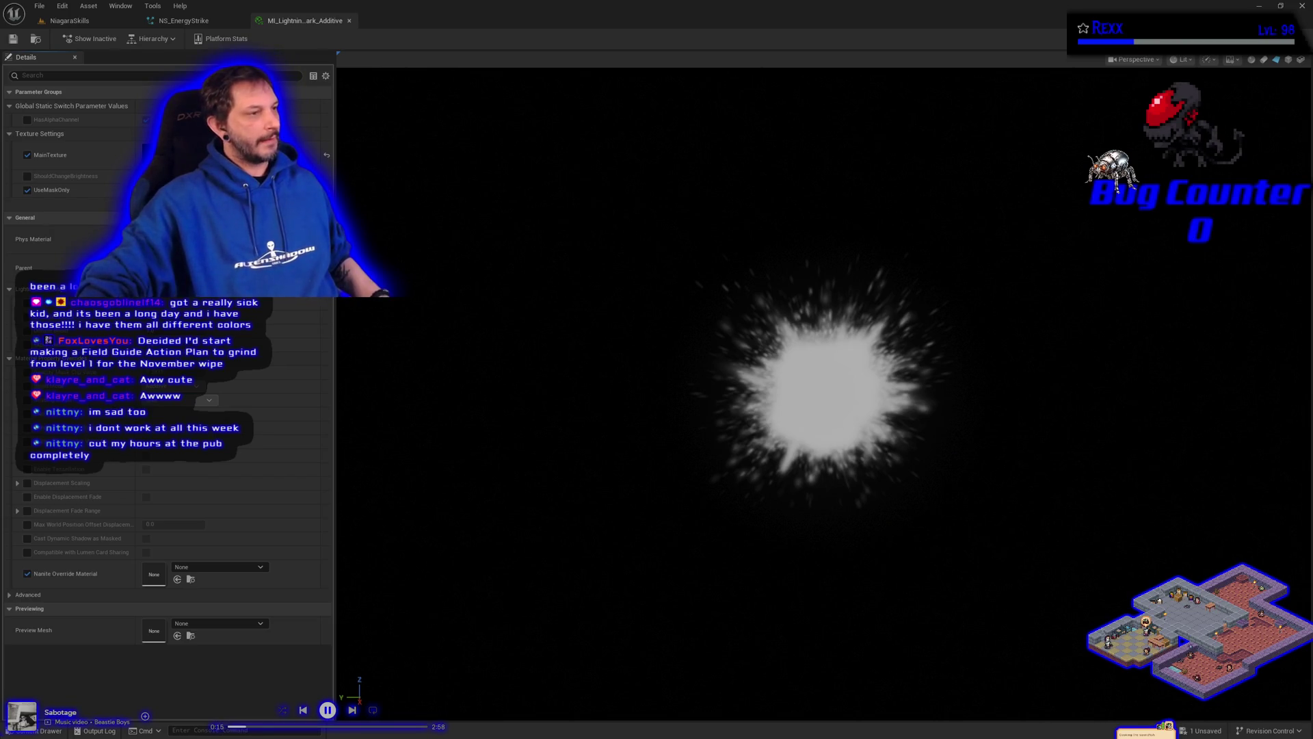
Step: Delete Lightning_Ground_Mark's Sprite Renderer, add a Mesh Renderer in its place, and expand its mesh list
left_click(182, 20)
left_click(565, 397)
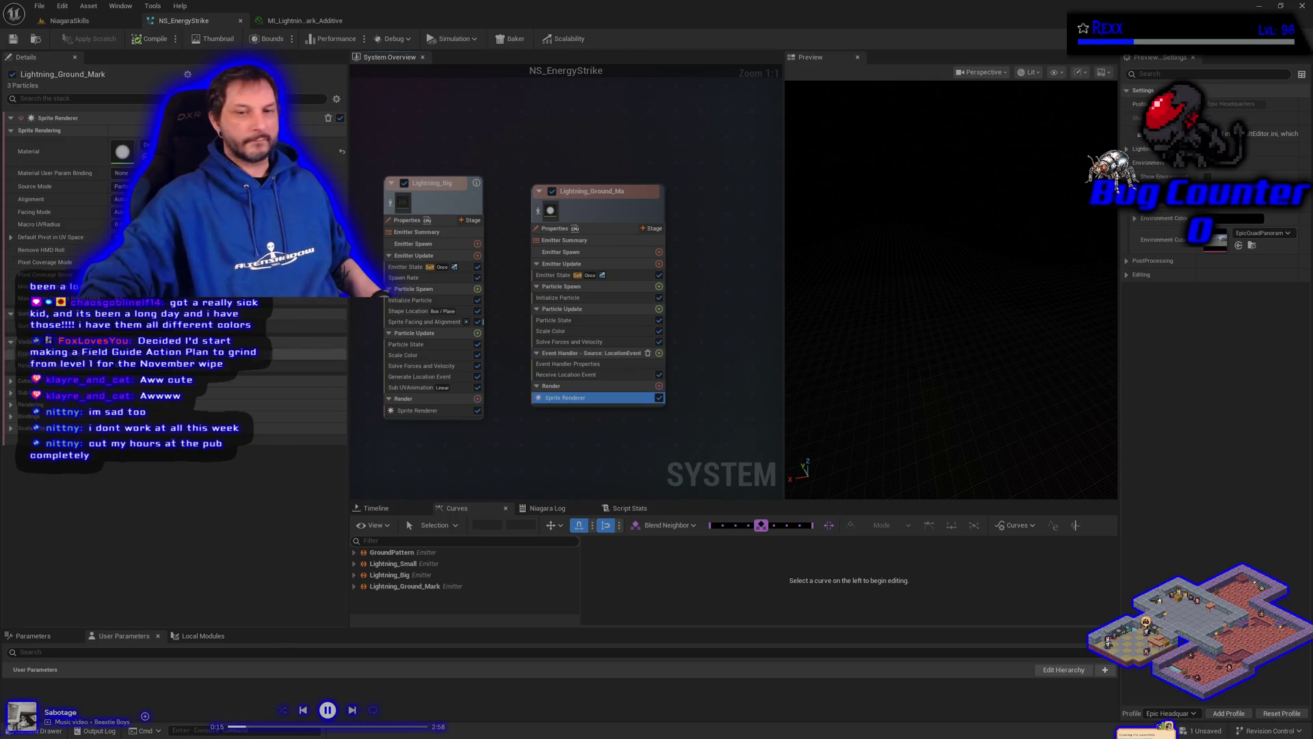
right_click(556, 400)
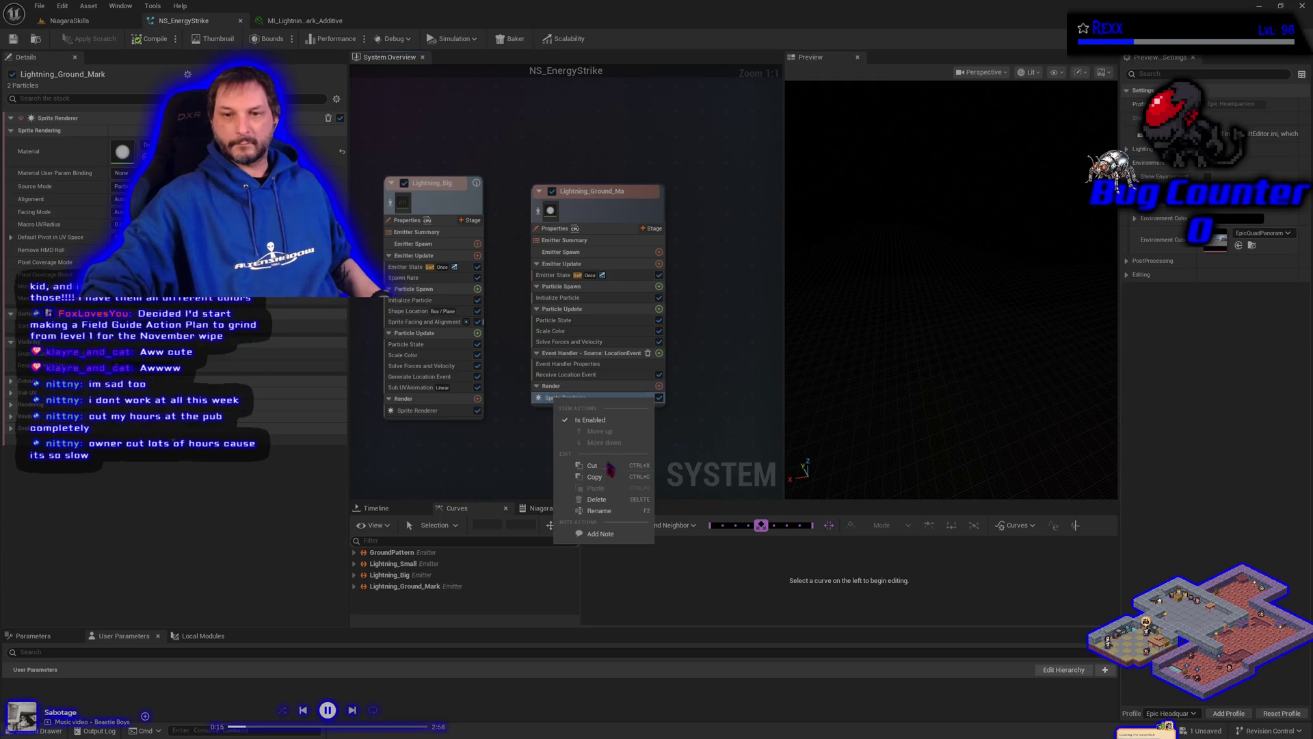
left_click(610, 500)
left_click(659, 375)
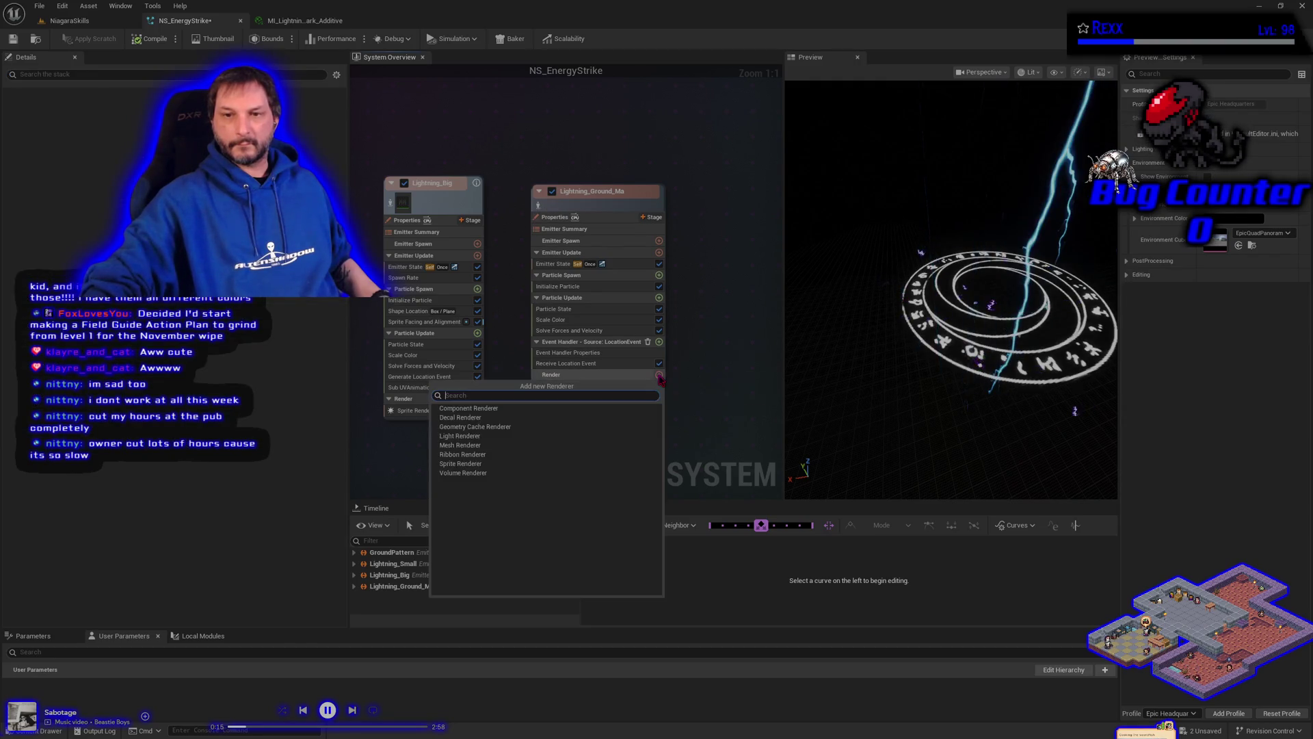
left_click(465, 446)
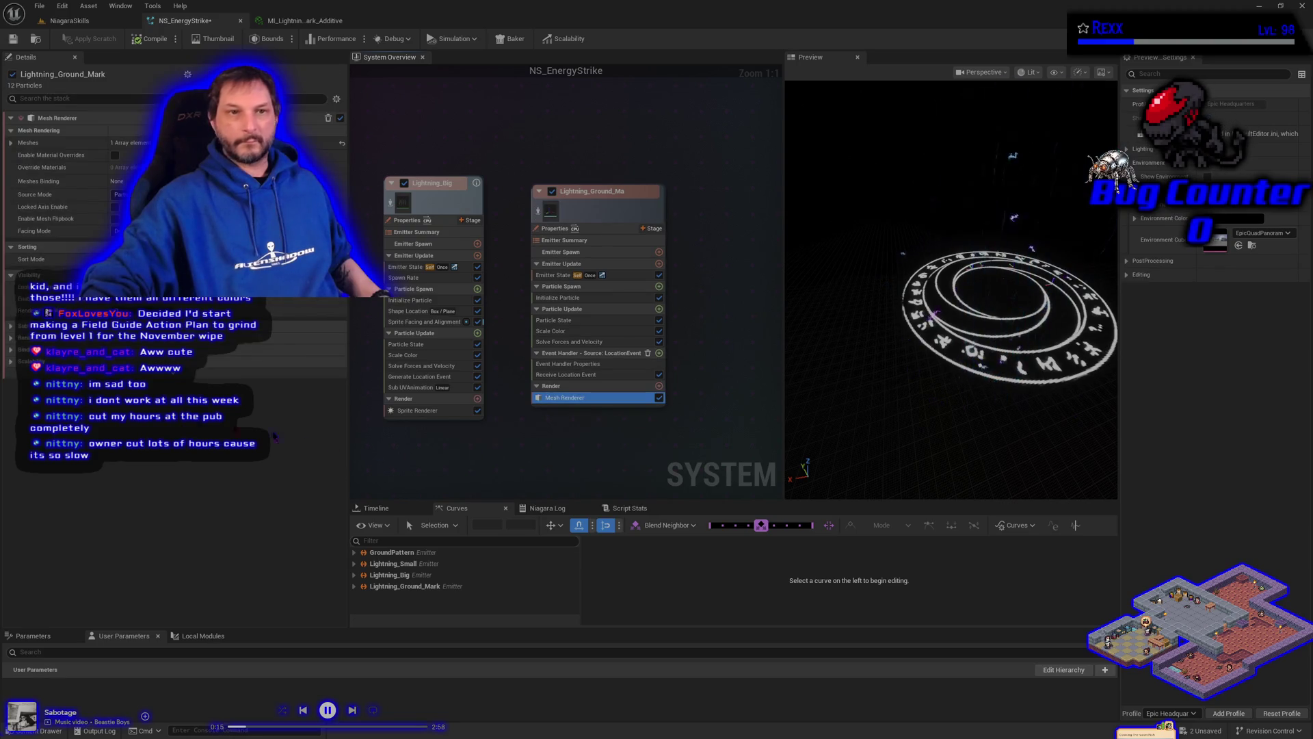
left_click(11, 144)
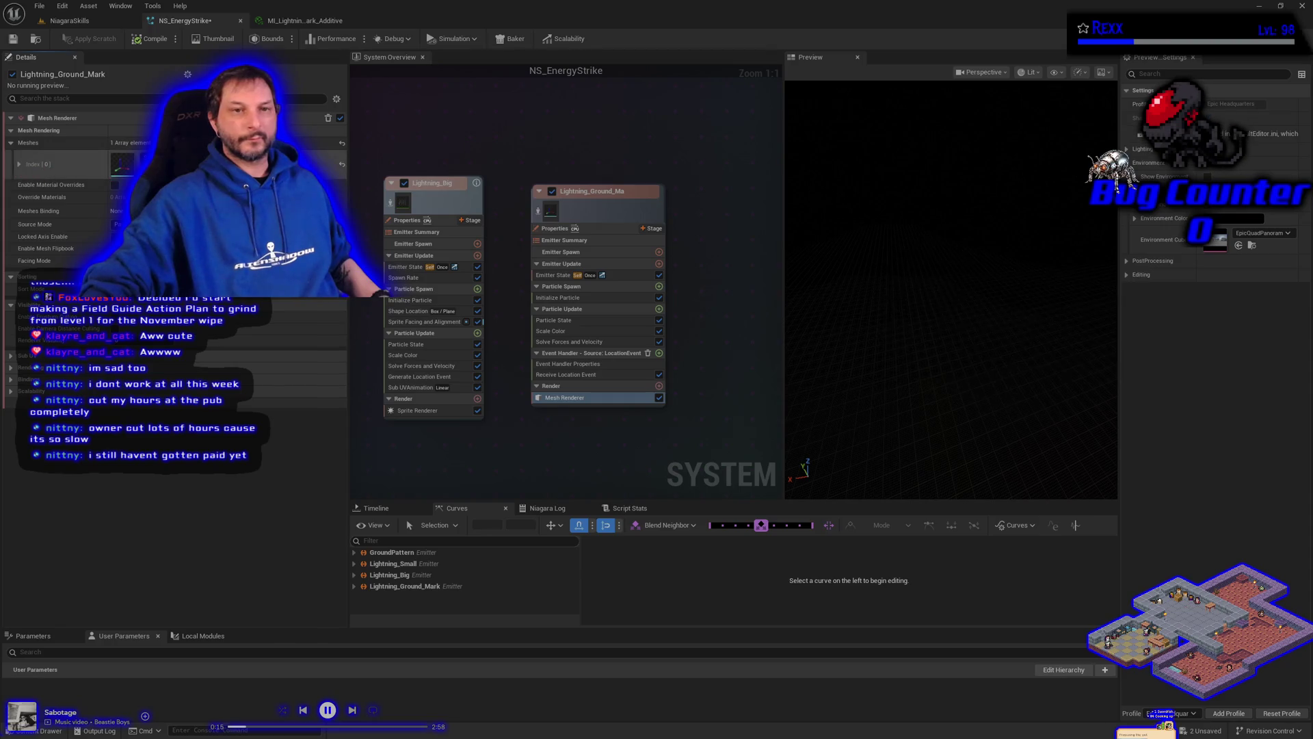
Step: Enable material overrides with MI_LightningGroundMark_Additive as Explicit Mat, then compile and save NS_EnergyStrike
left_click(205, 161)
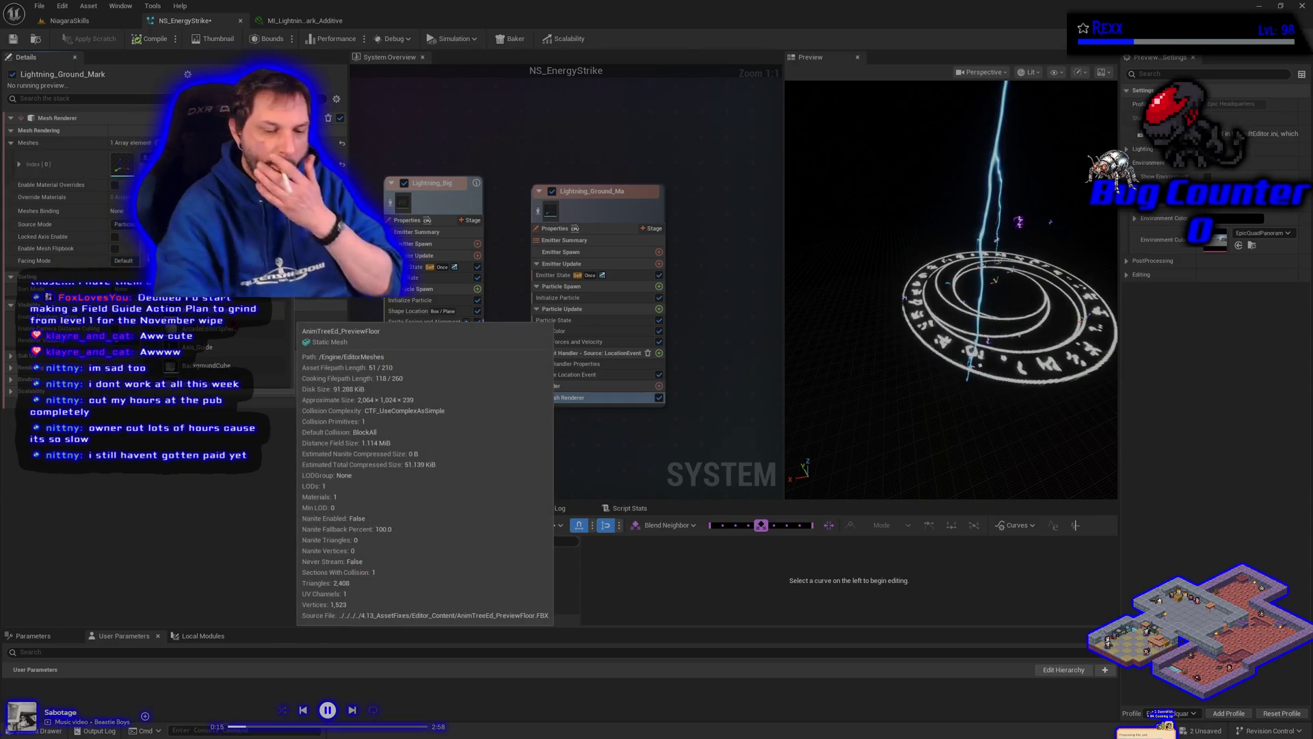
key("Escape")
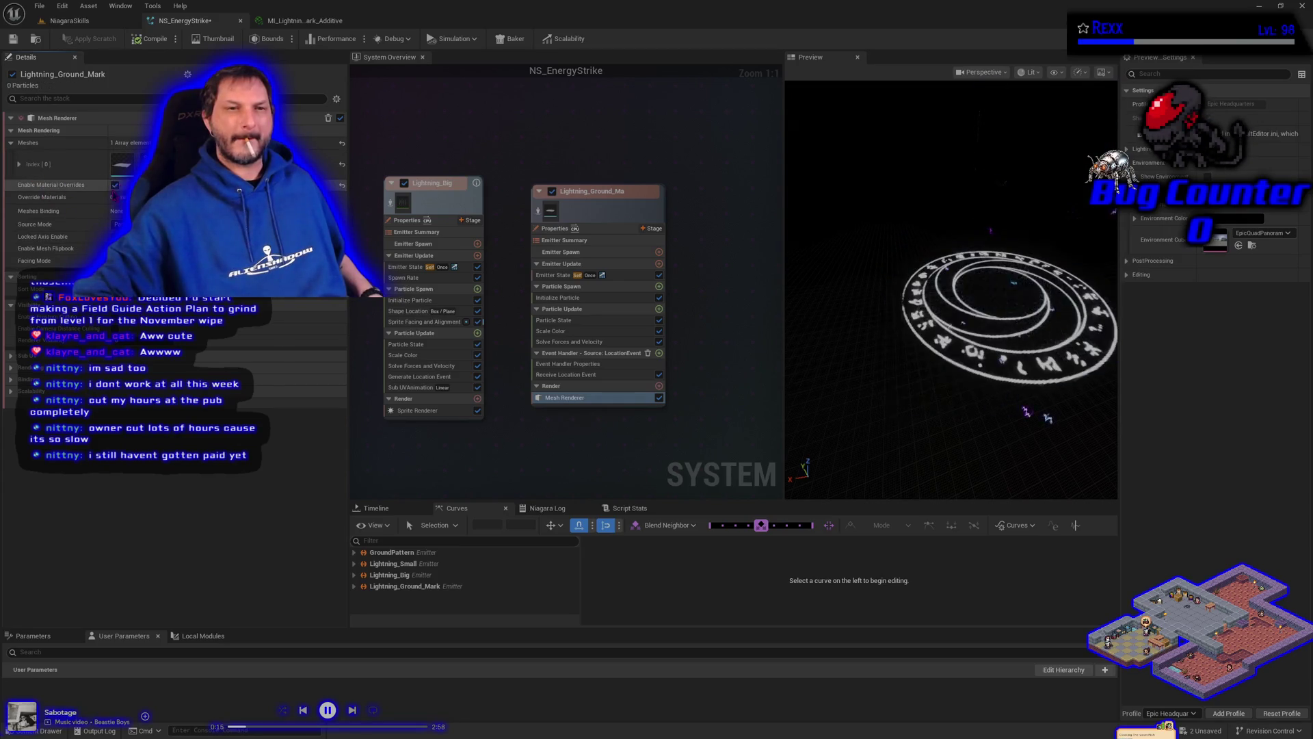
left_click(115, 185)
left_click(11, 198)
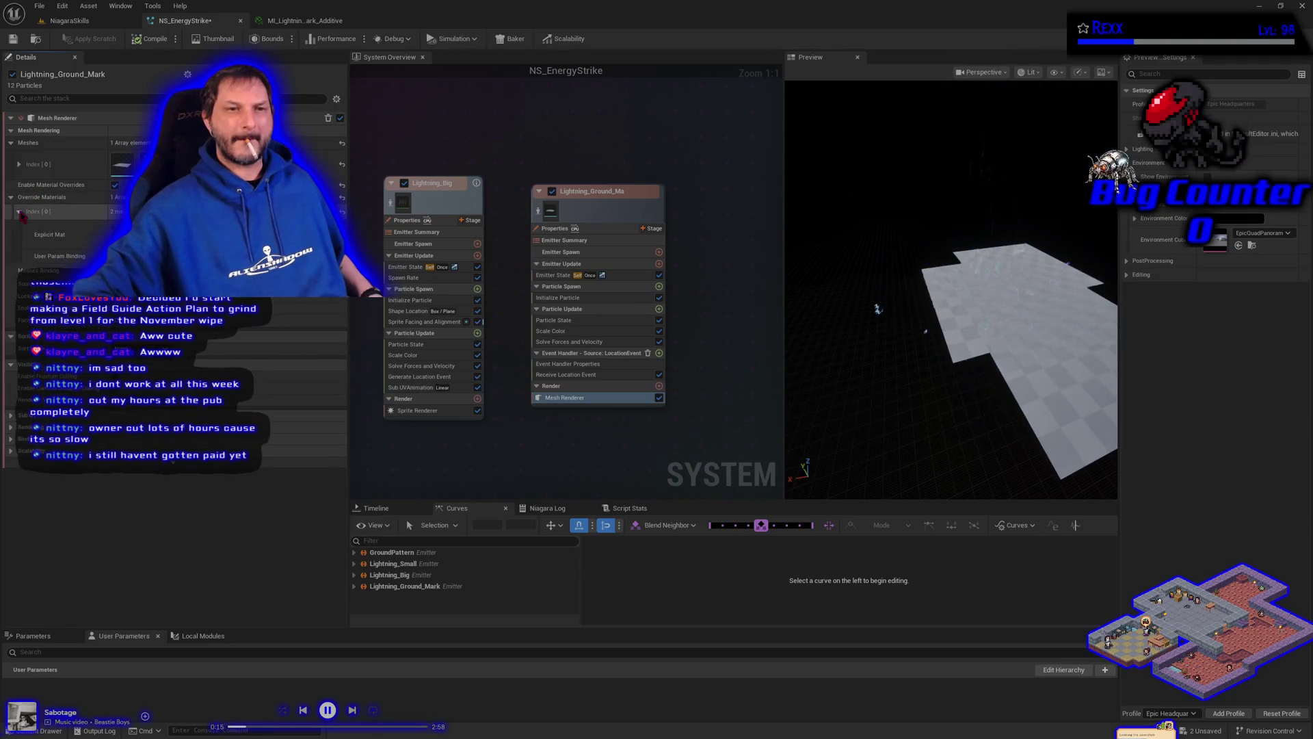
left_click(19, 211)
key("ctrl+space")
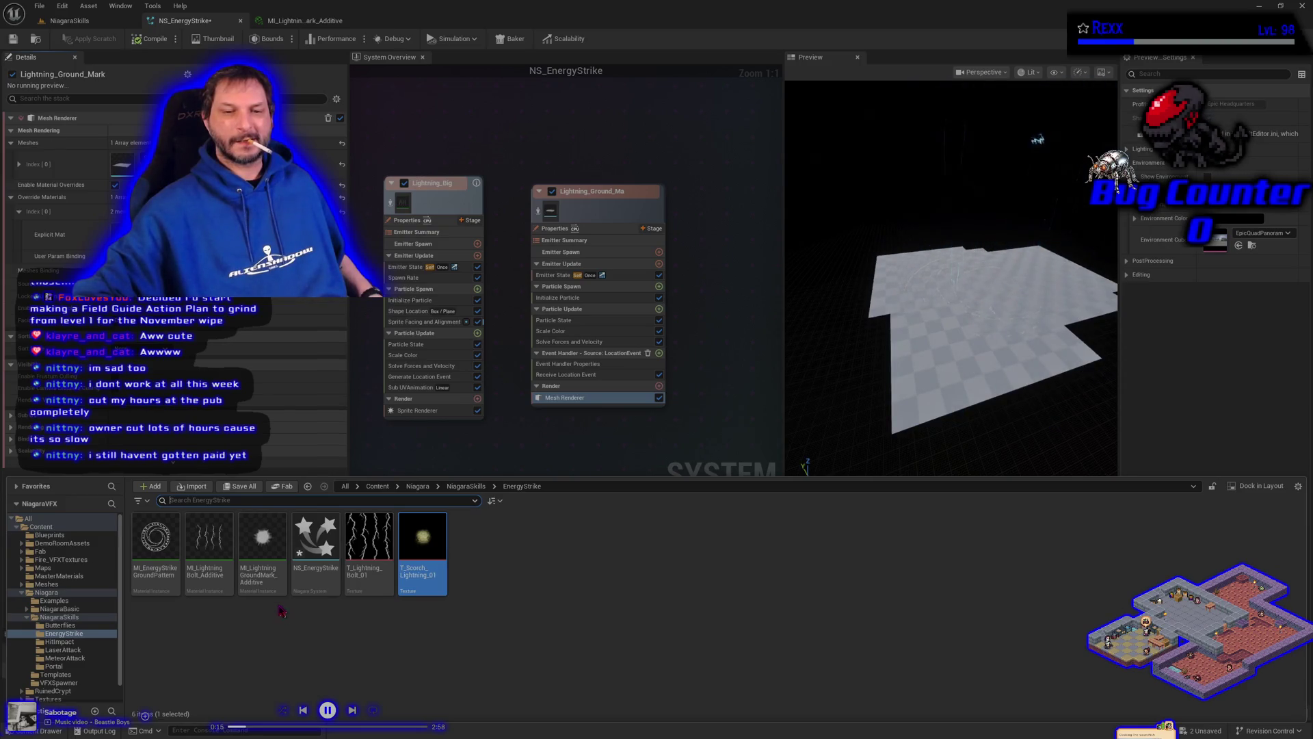
mouse_move(262, 541)
left_mouse_down()
mouse_move(164, 335)
mouse_move(134, 234)
left_mouse_up()
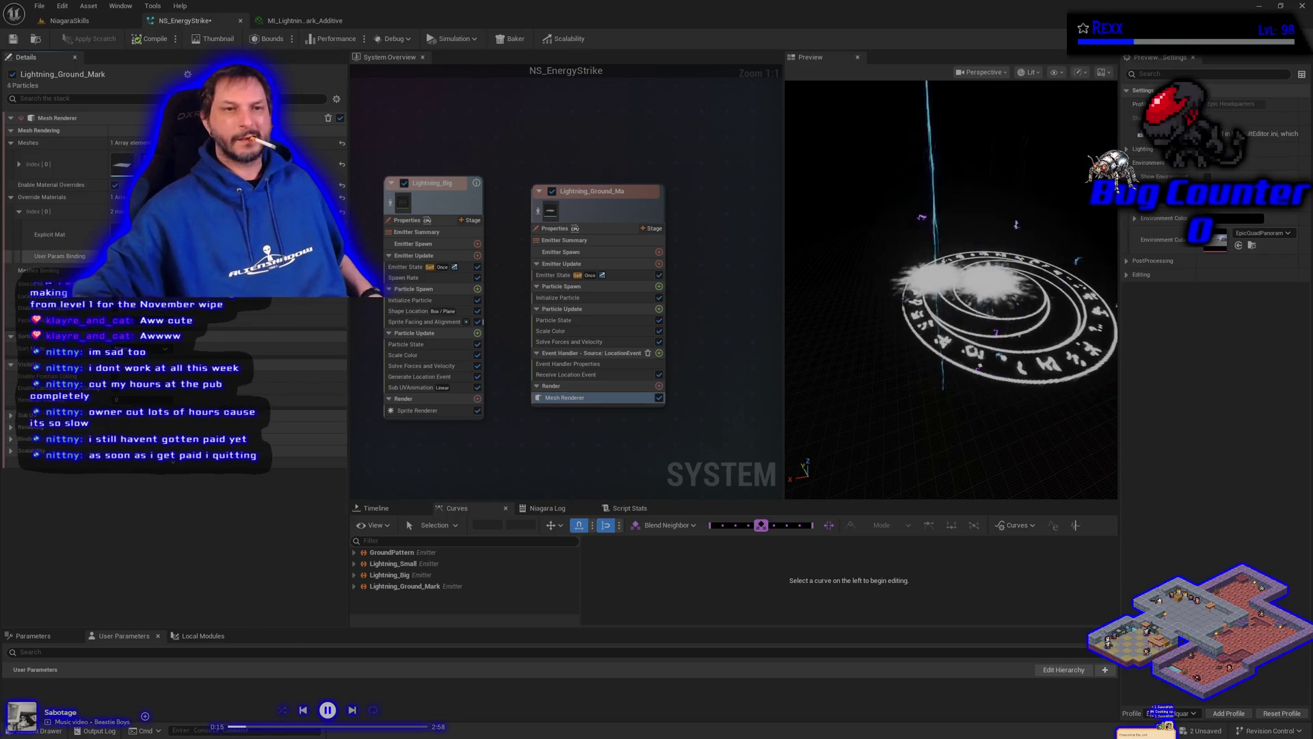
left_click(154, 41)
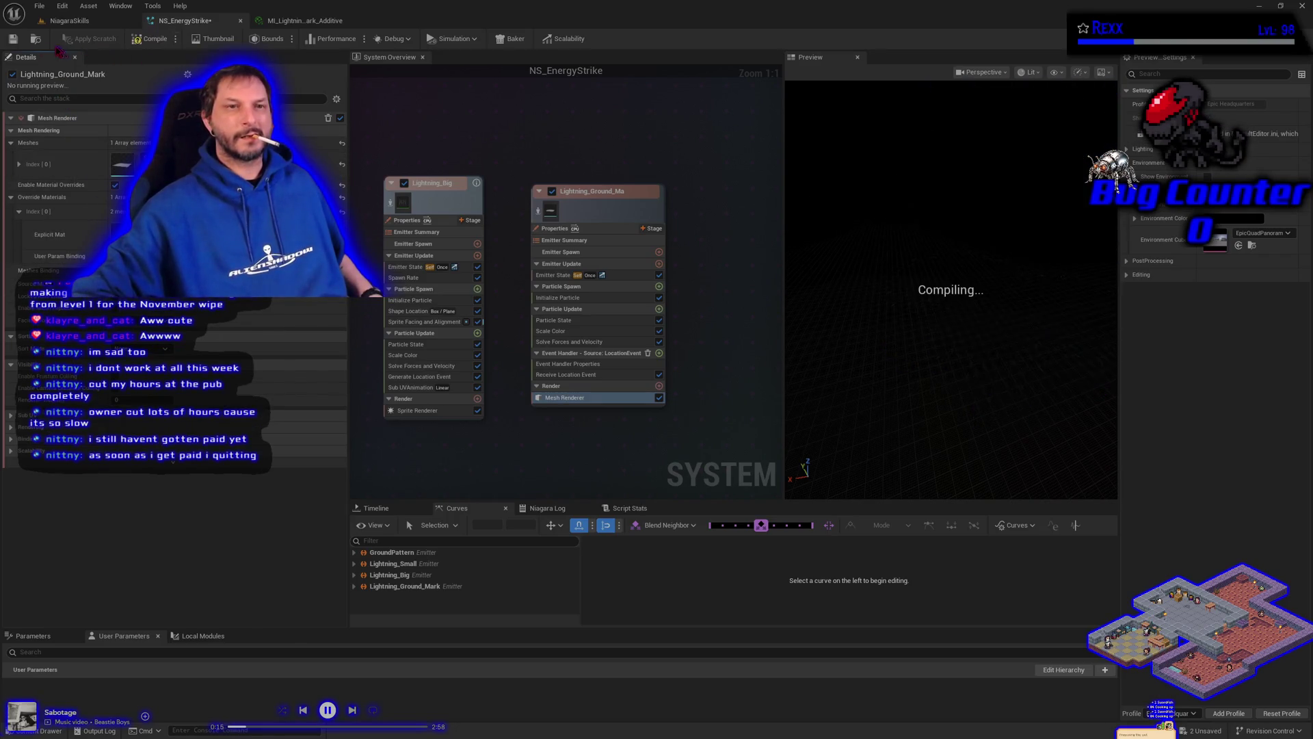
left_click(15, 41)
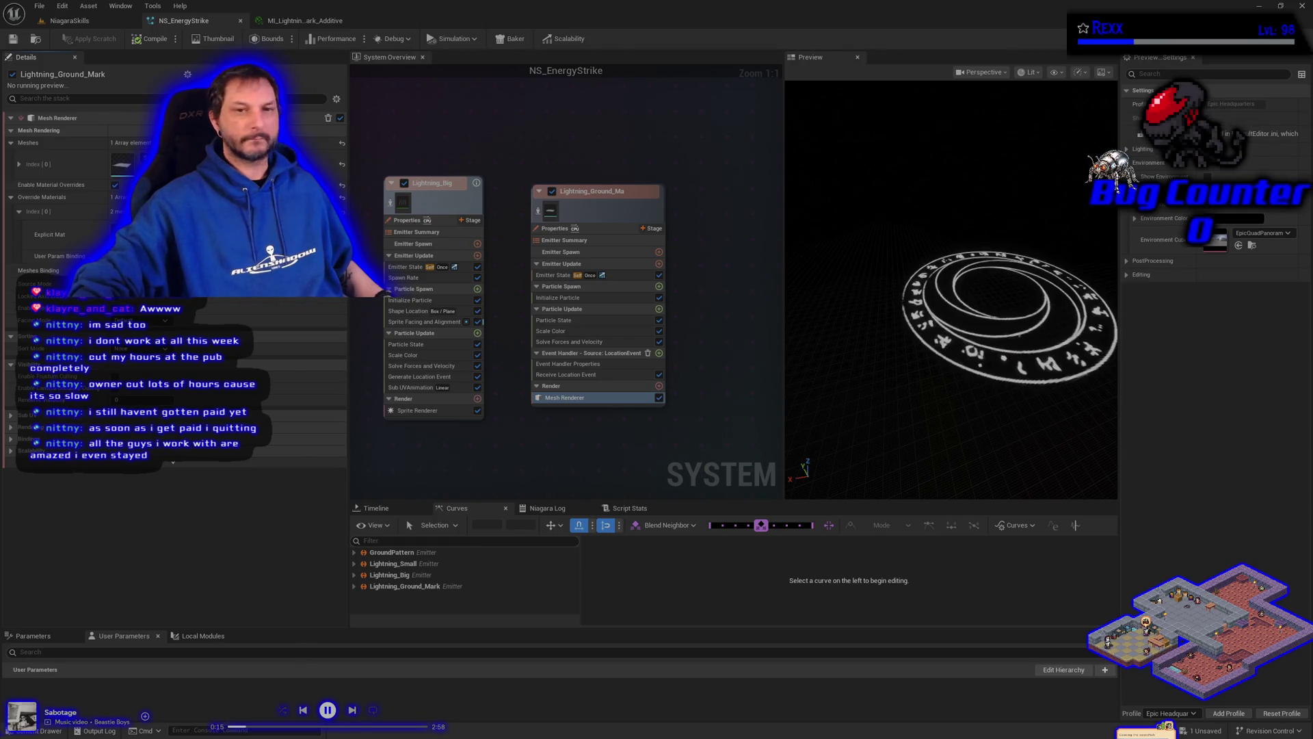
Step: Copy Lightning_Big's blue Initialize Particle colour into Lightning_Ground_Mark's Color
mouse_move(473, 467)
left_mouse_down()
mouse_move(615, 440)
mouse_move(563, 454)
left_mouse_up()
left_click(500, 300)
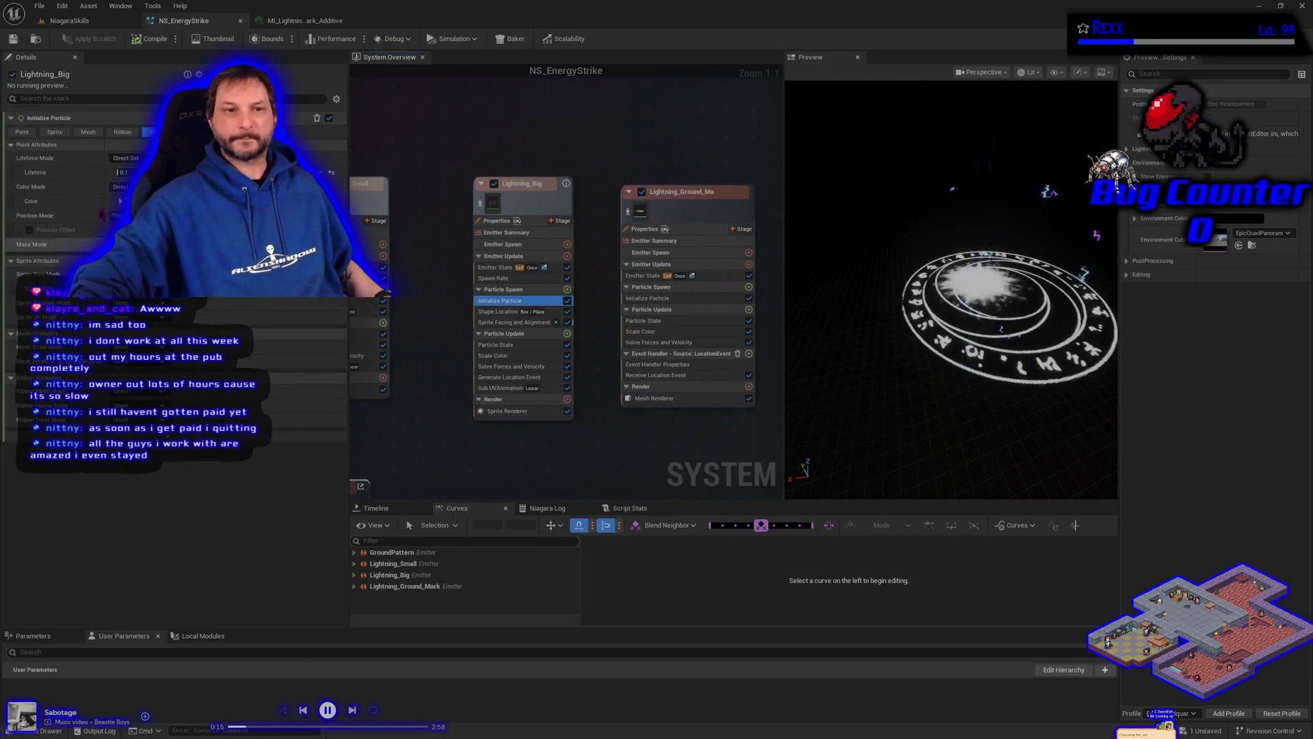
right_click(71, 202)
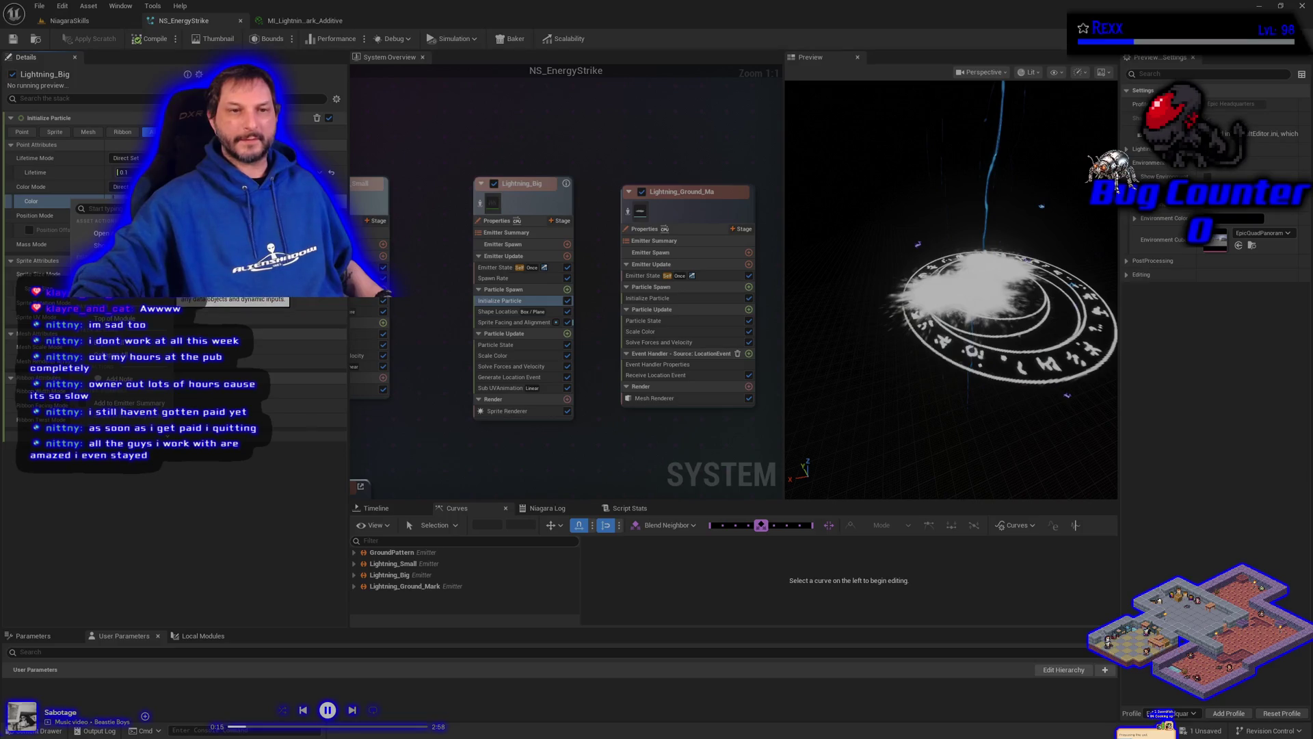
key("Escape")
left_click(648, 298)
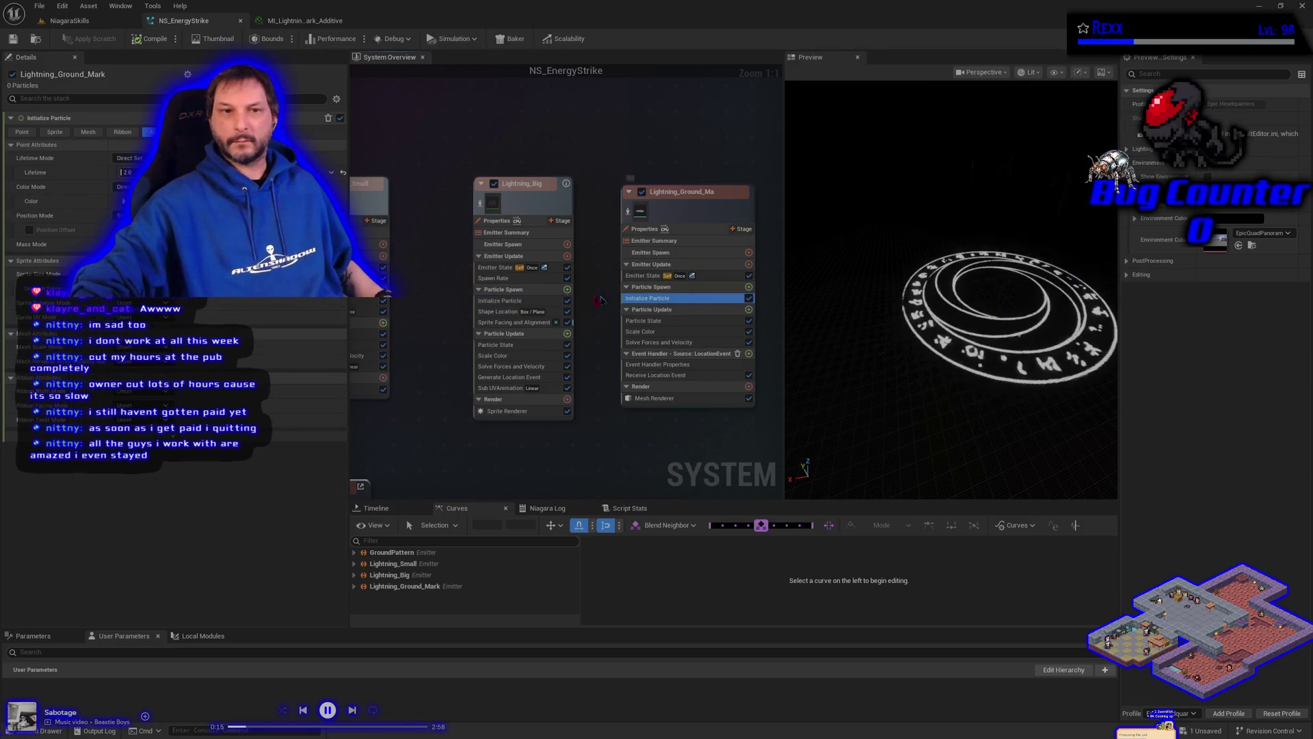
right_click(95, 202)
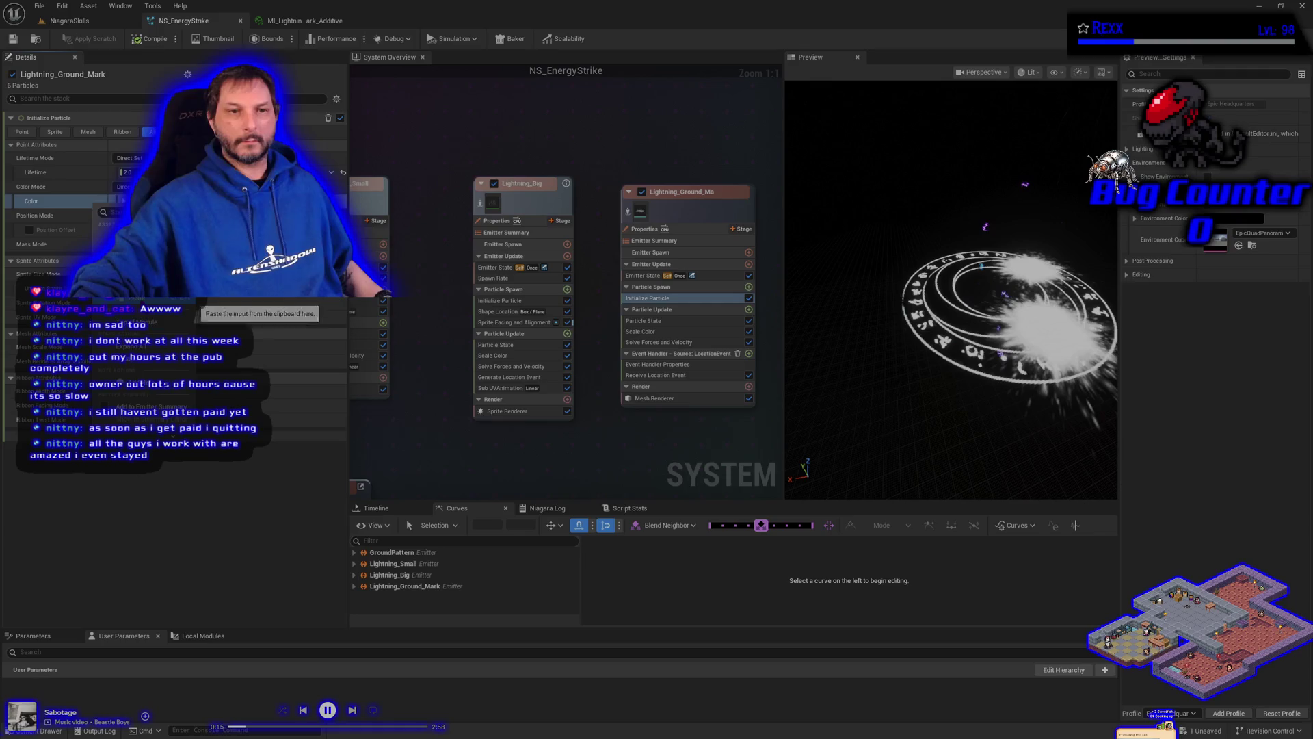
left_click(198, 302)
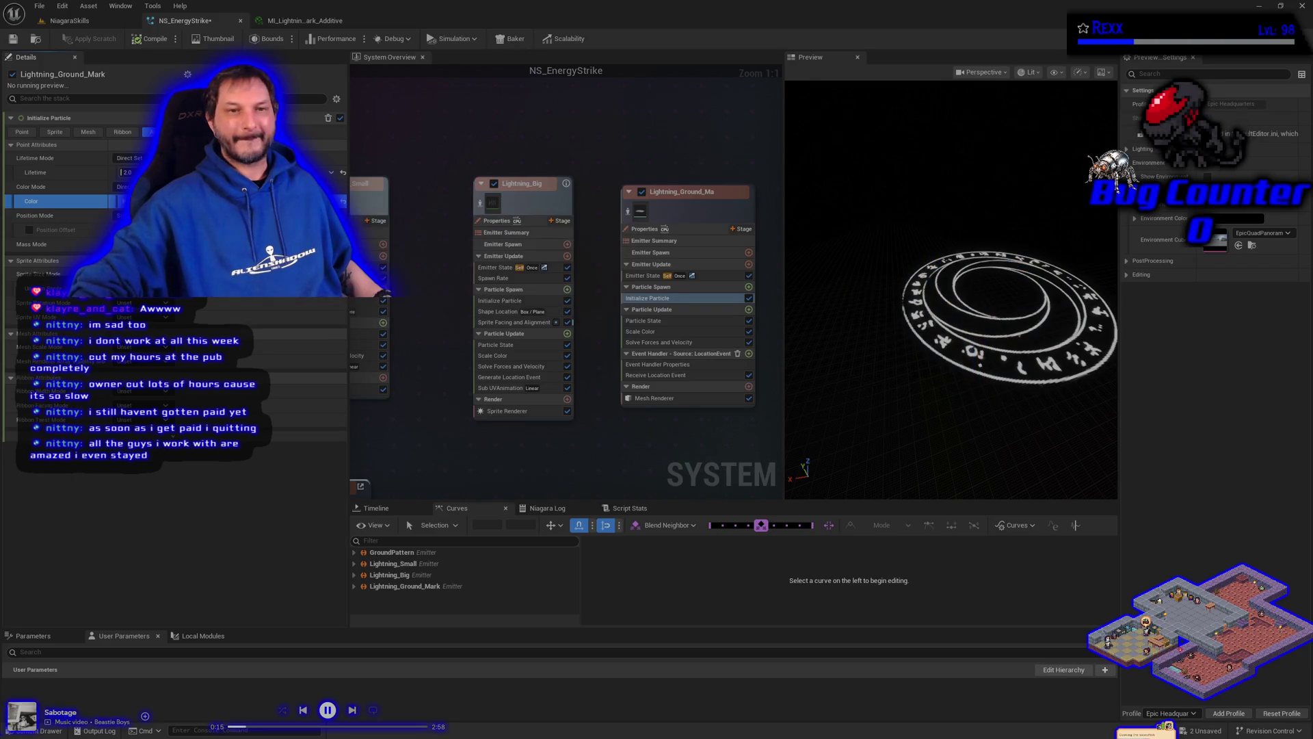
Step: Lower the ground-mark colour's brightness (V) to 5 and save NS_EnergyStrike
left_click(186, 201)
left_click(391, 371)
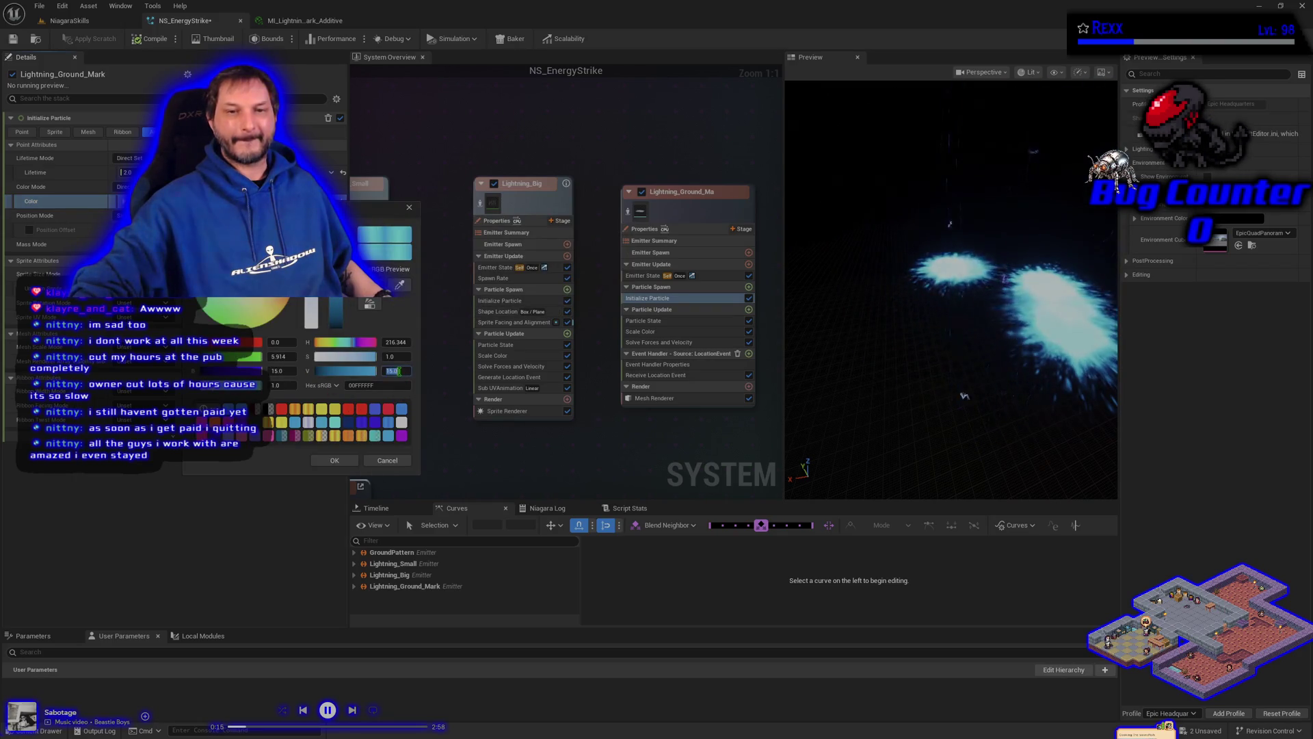
type("5")
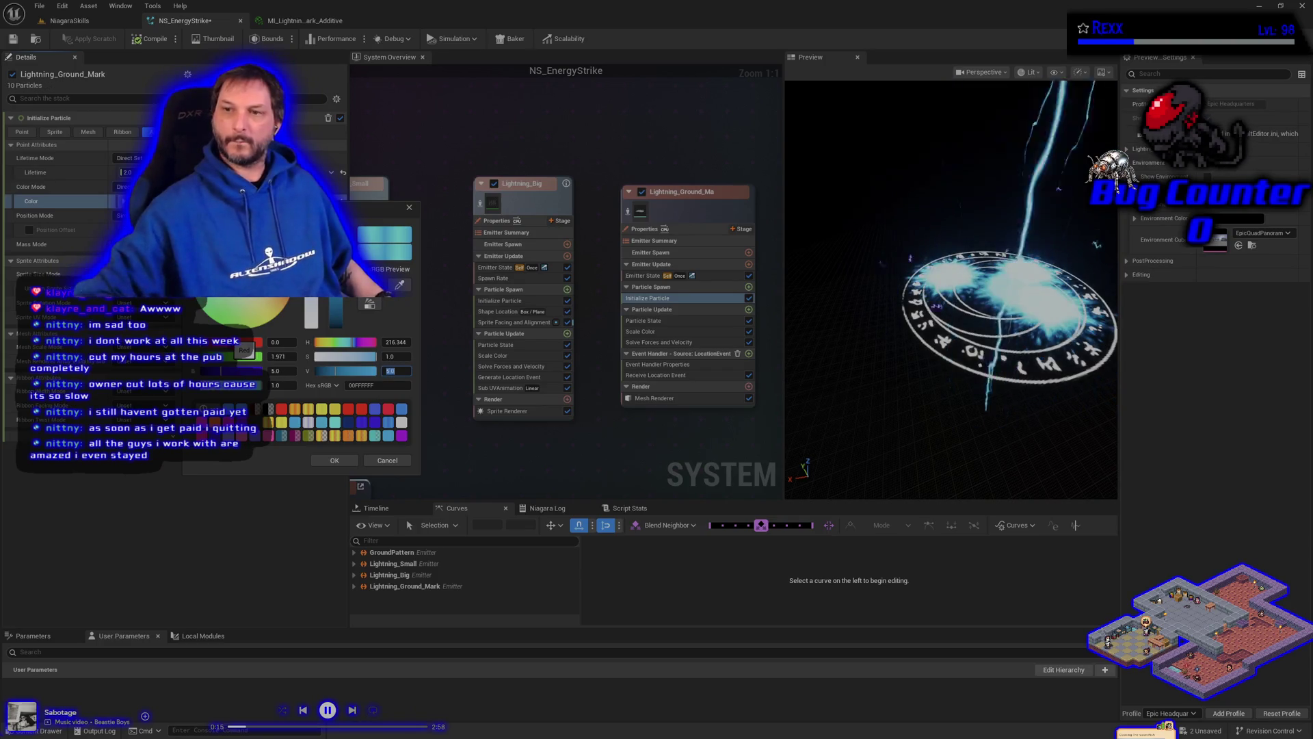
key("Return")
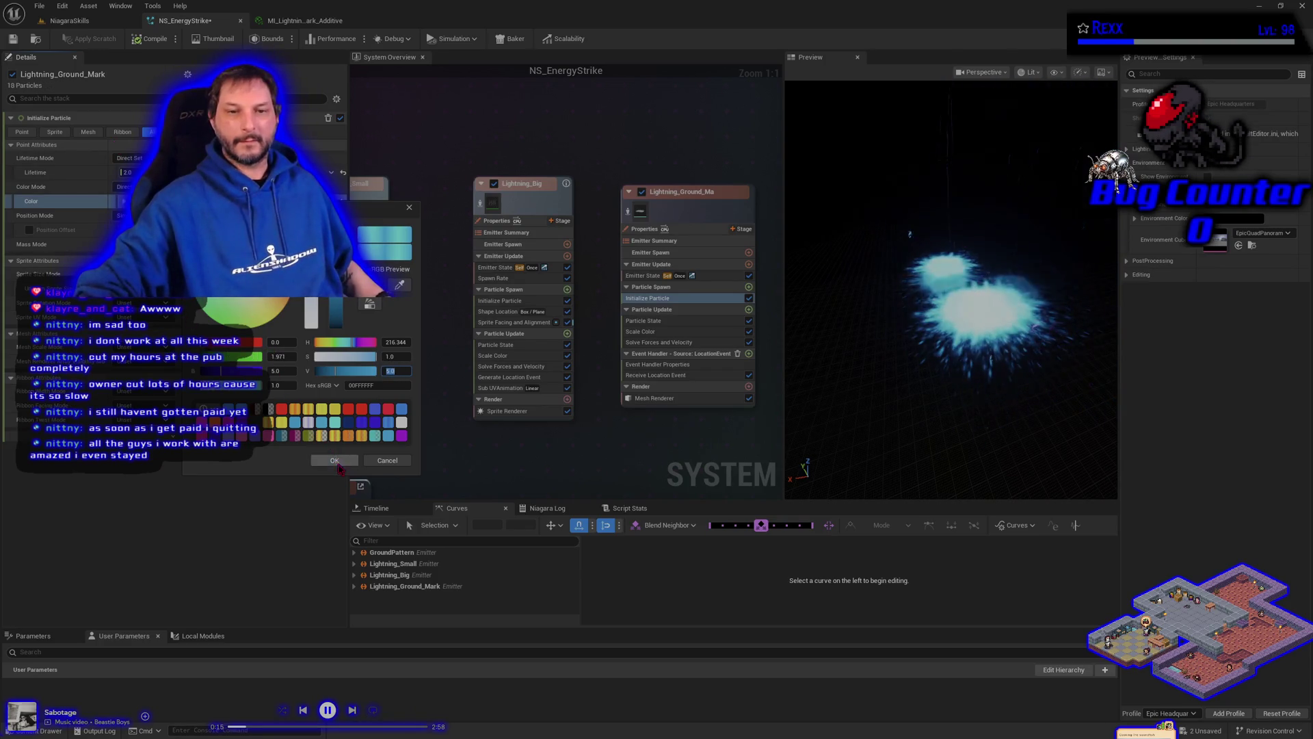
left_click(336, 463)
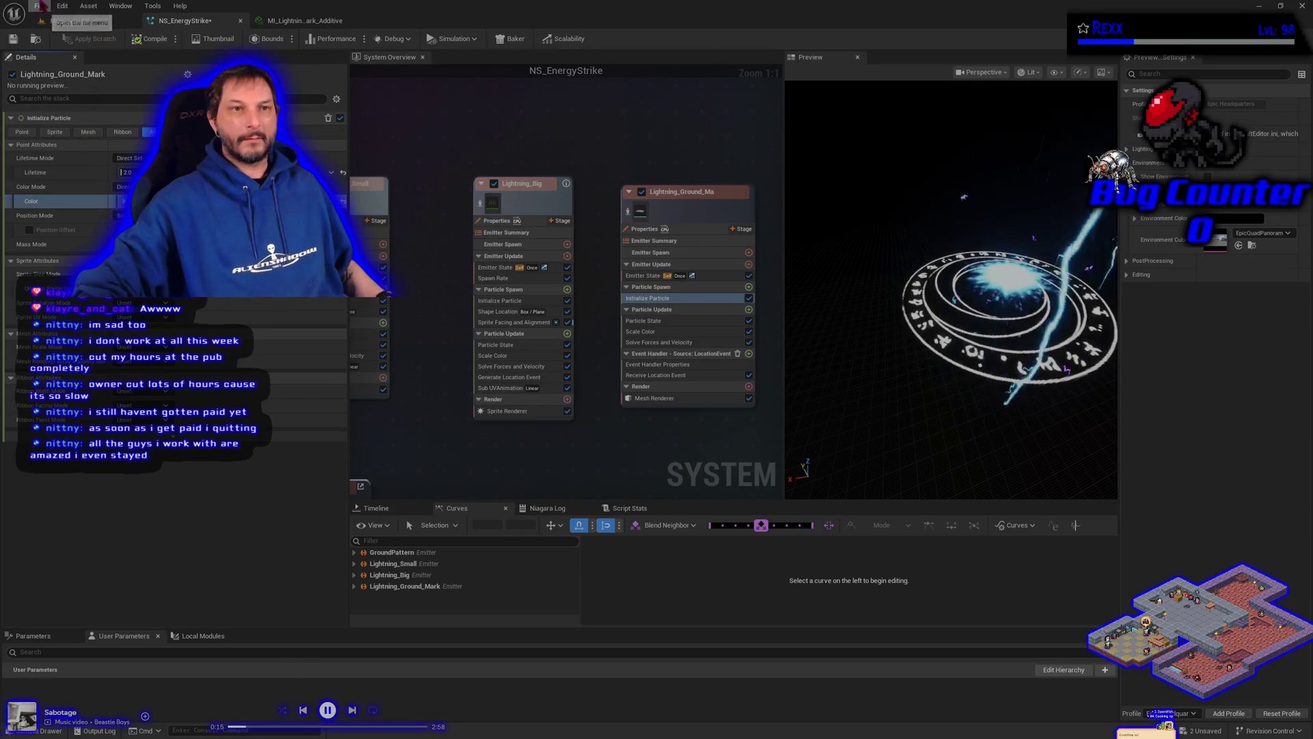
left_click(39, 6)
left_click(69, 74)
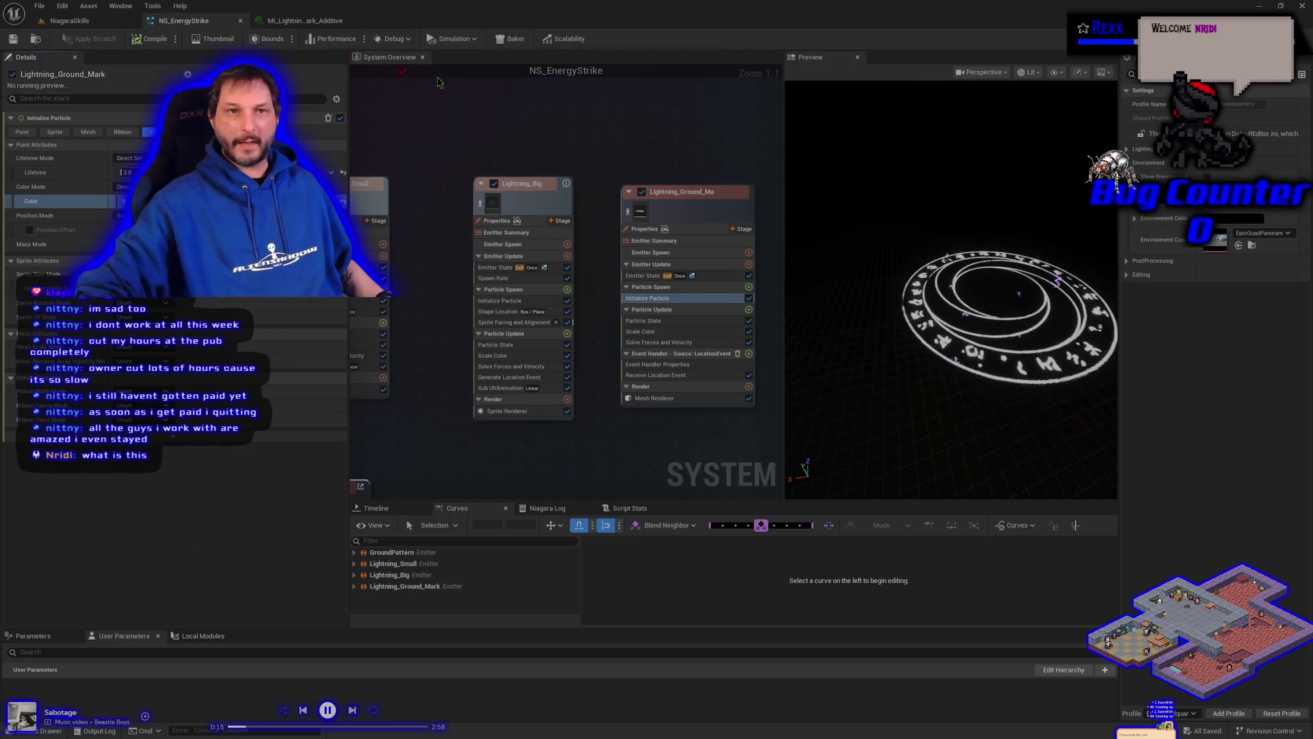
Step: Inspect the Energy Strike booth and its effect spawner in the NiagaraSkills level, then return to MI_LightningGroundMark_Additive
left_click(68, 21)
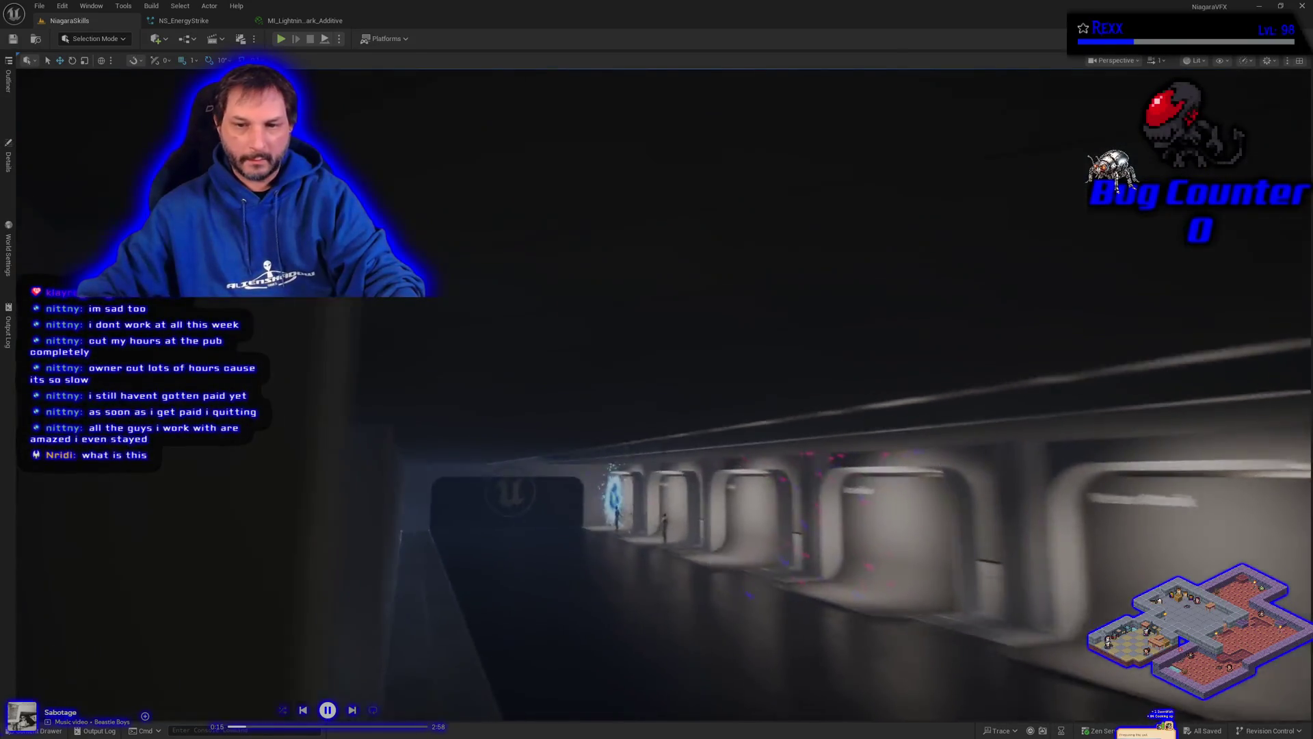
scroll(657, 383, "up", 4)
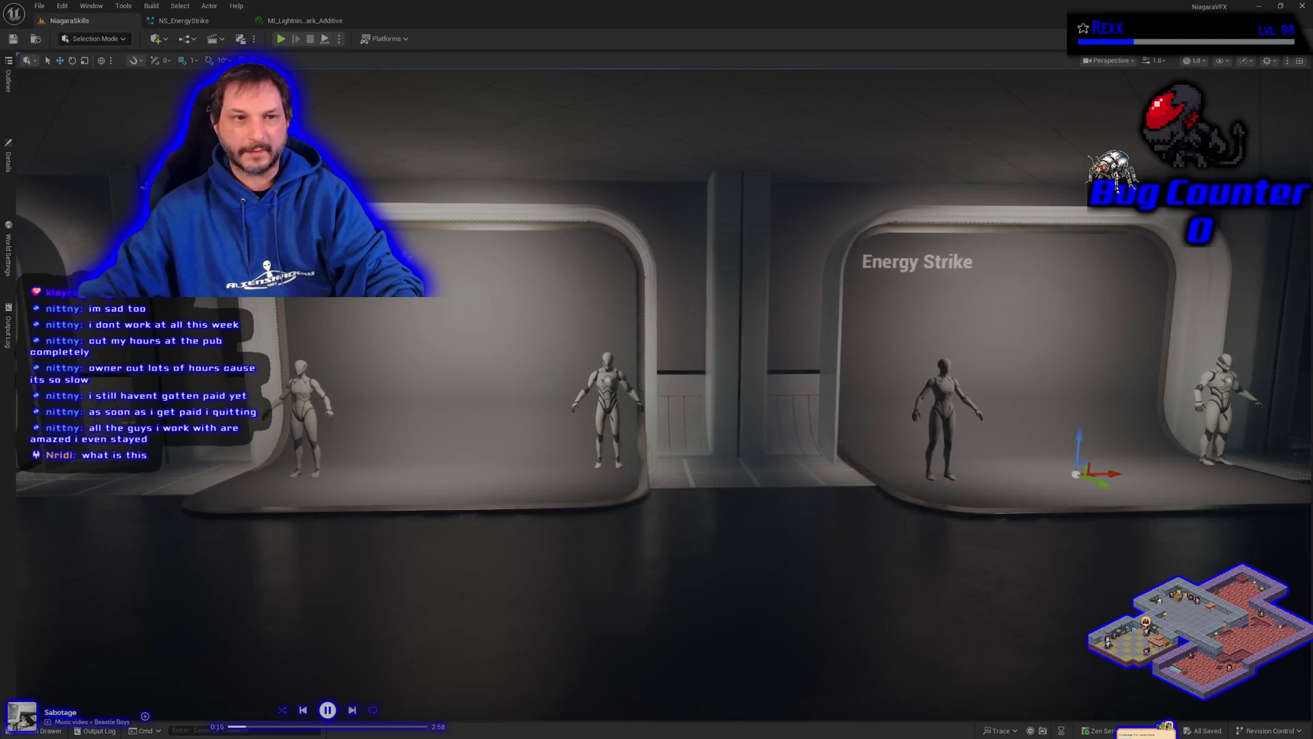
left_click(9, 158)
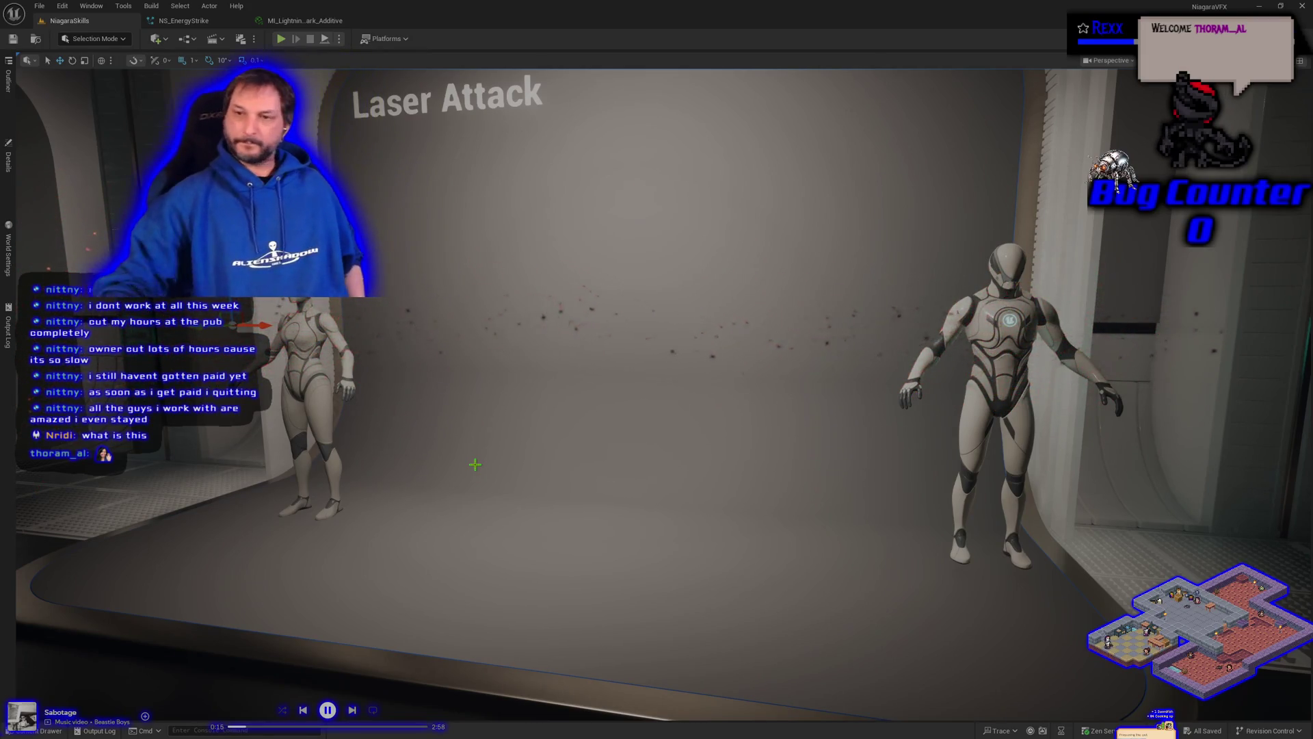
mouse_move(644, 383)
left_mouse_down()
mouse_move(636, 374)
mouse_move(635, 420)
left_mouse_up()
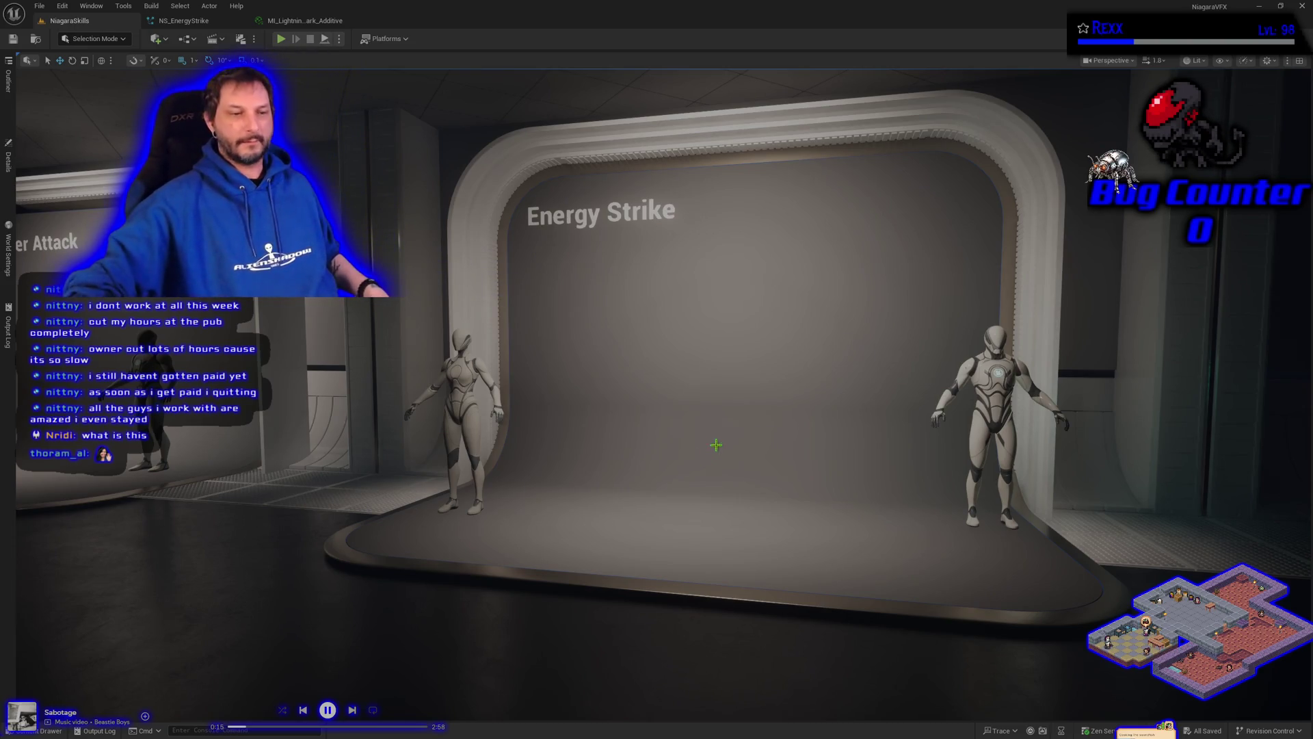
left_click(320, 17)
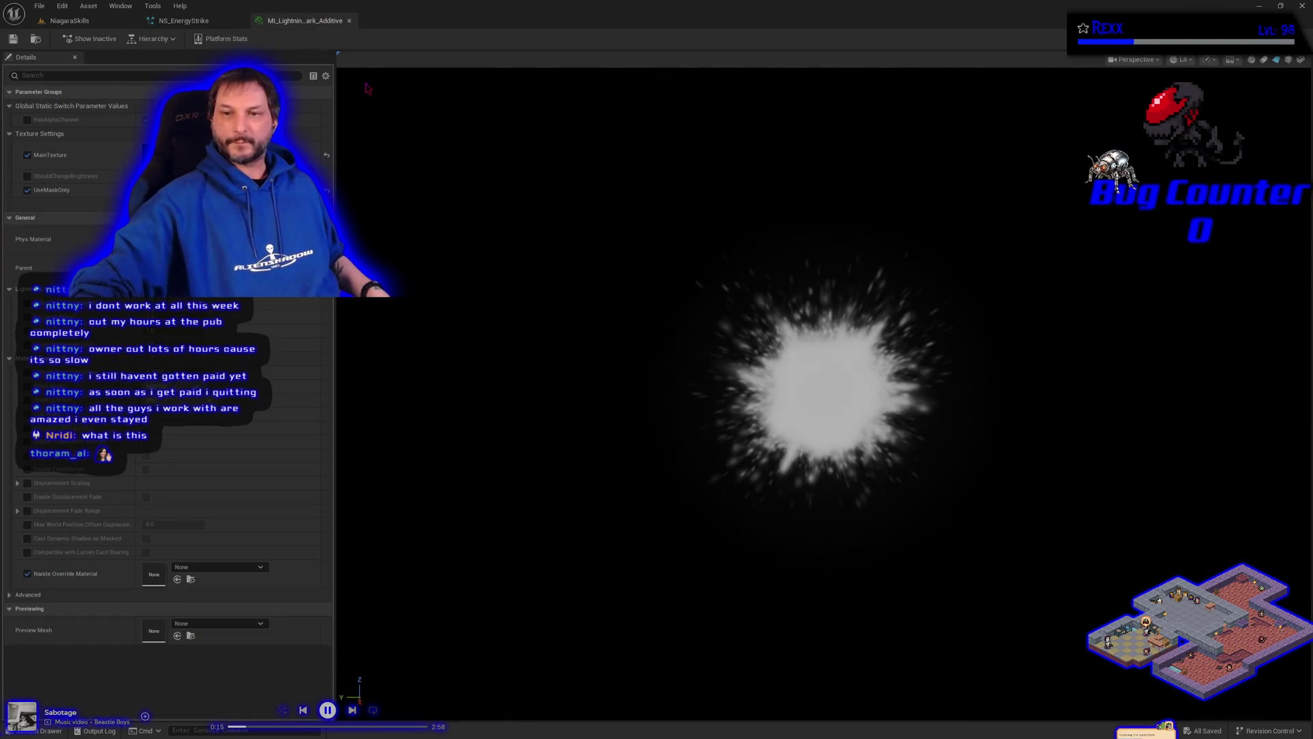
Step: Switch back to the NS_EnergyStrike system editor tab
left_click(186, 21)
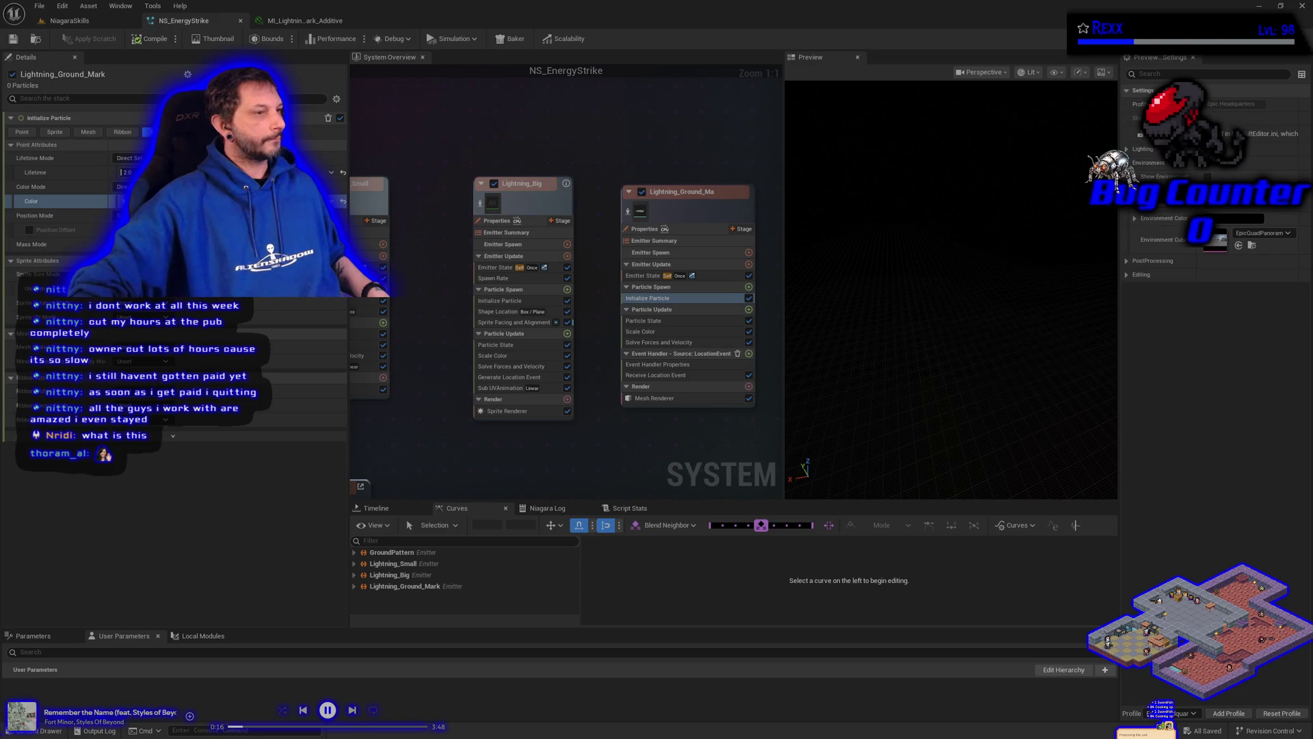
Step: Set the ground-mark particle lifetime to Random Uniform with a 0.5 minimum
left_click(657, 399)
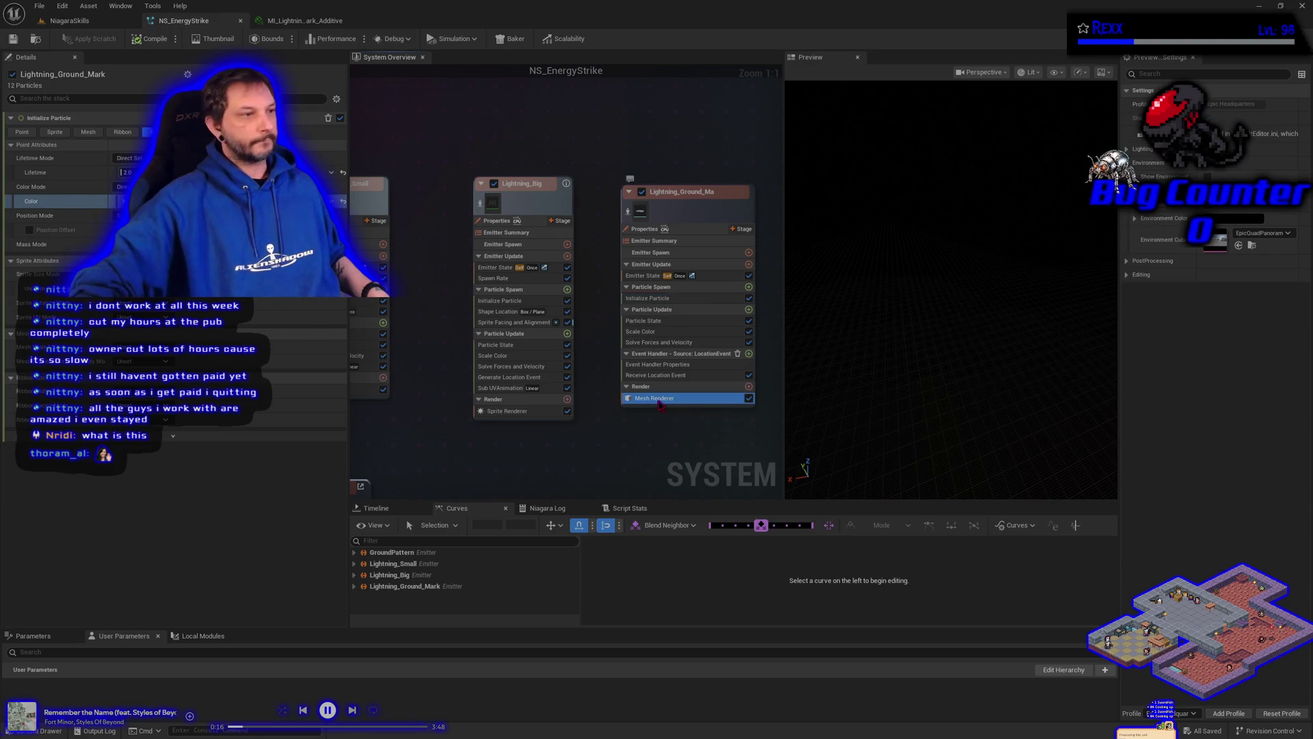
left_click(650, 299)
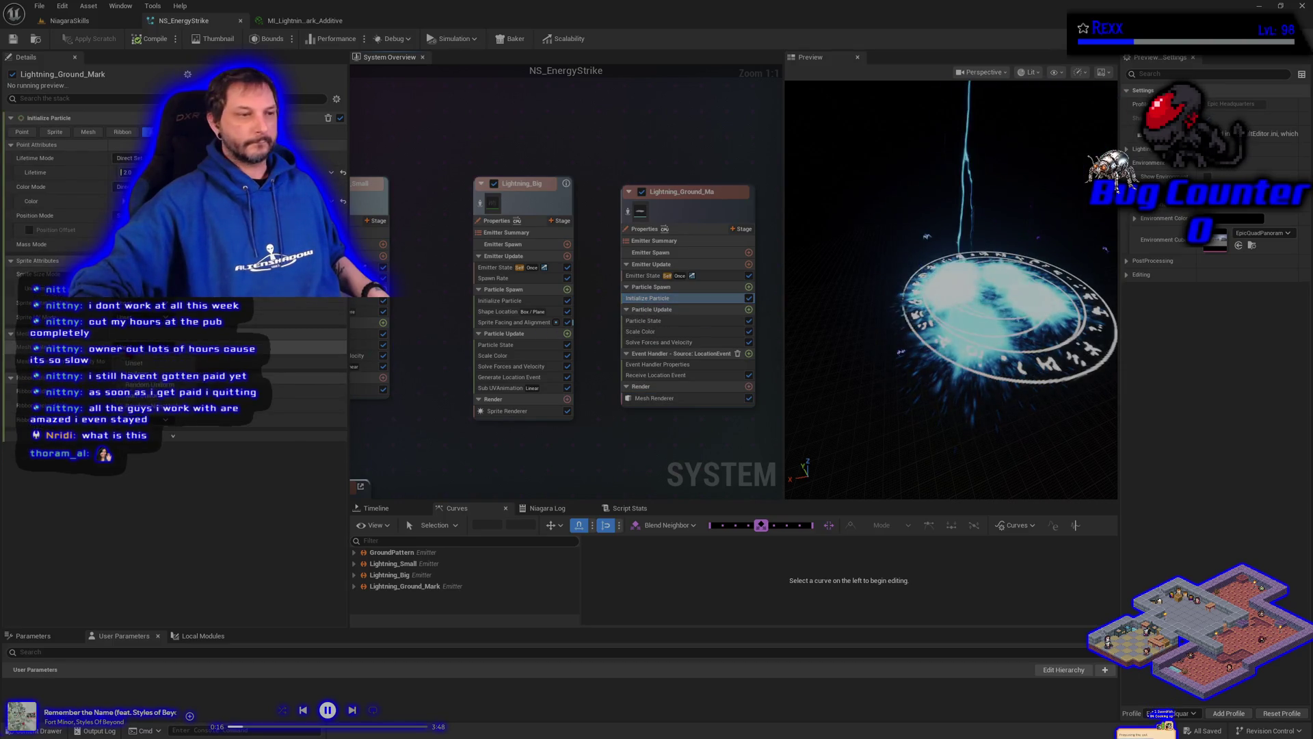
left_click(141, 362)
left_click(137, 374)
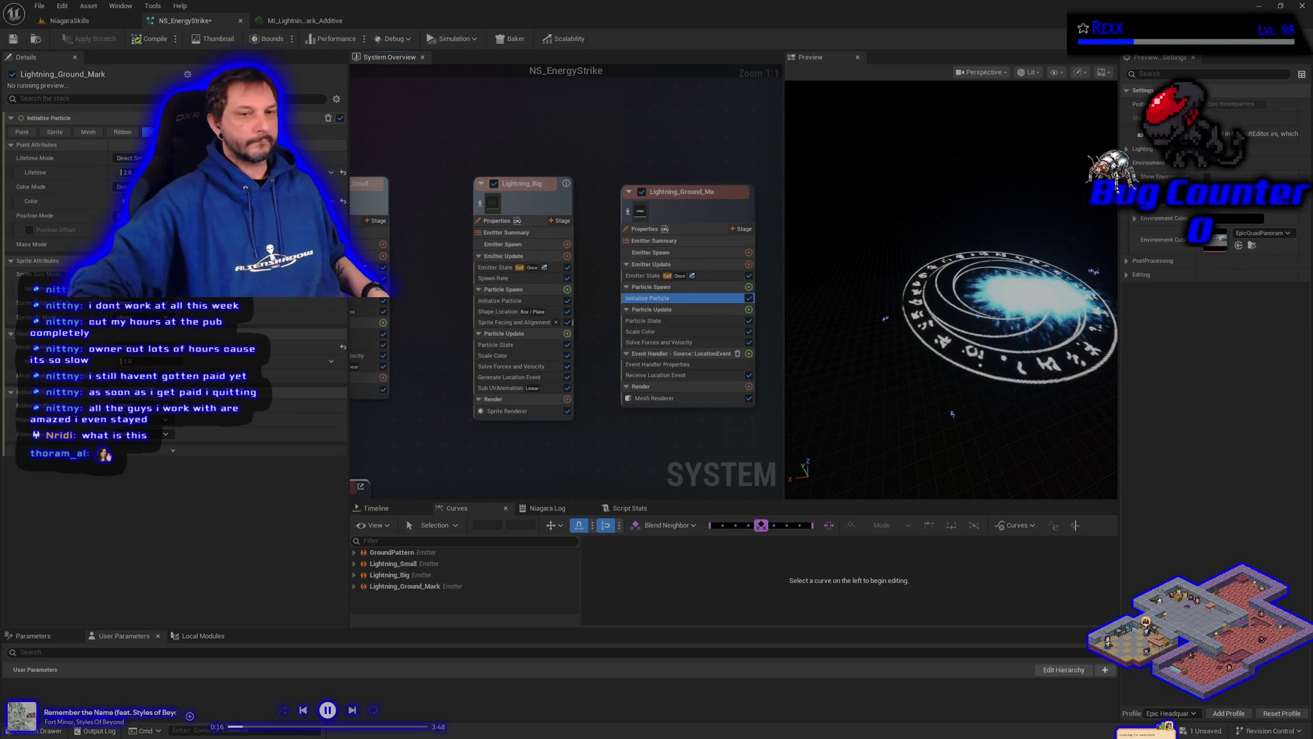
left_click(128, 361)
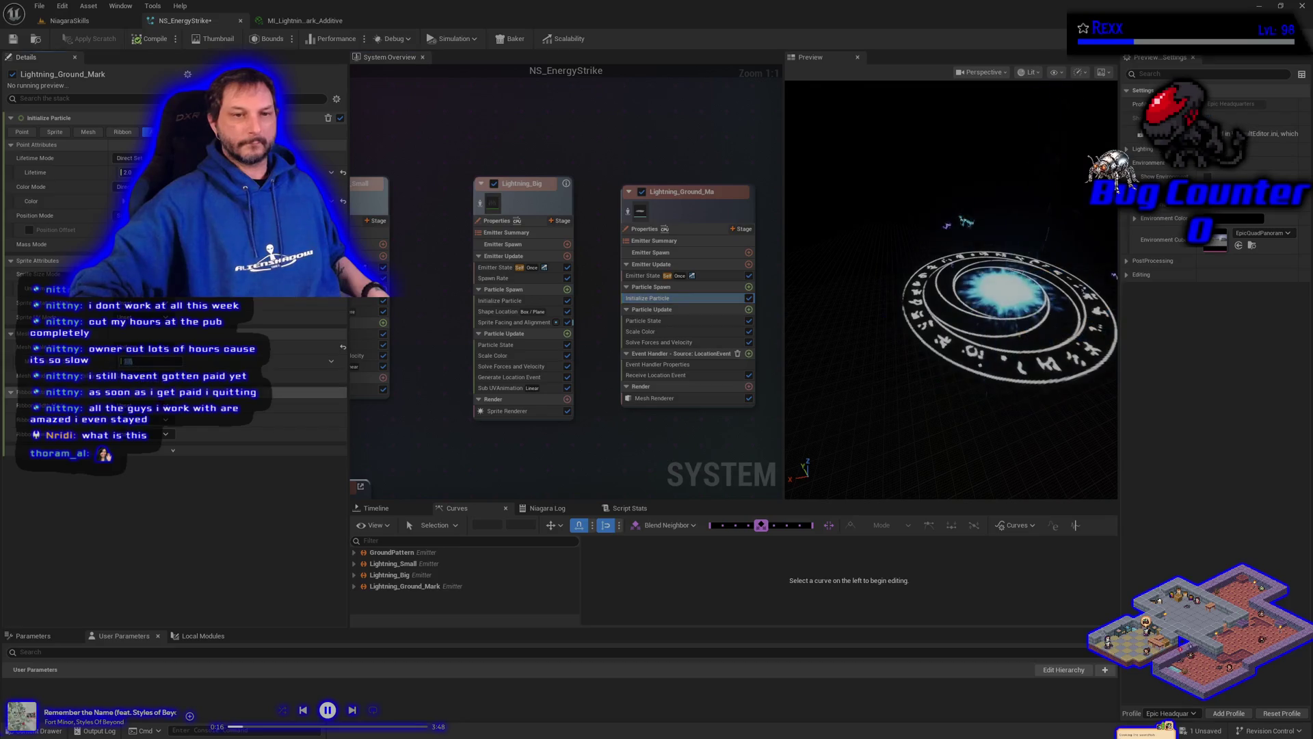
type("0.5")
key("Return")
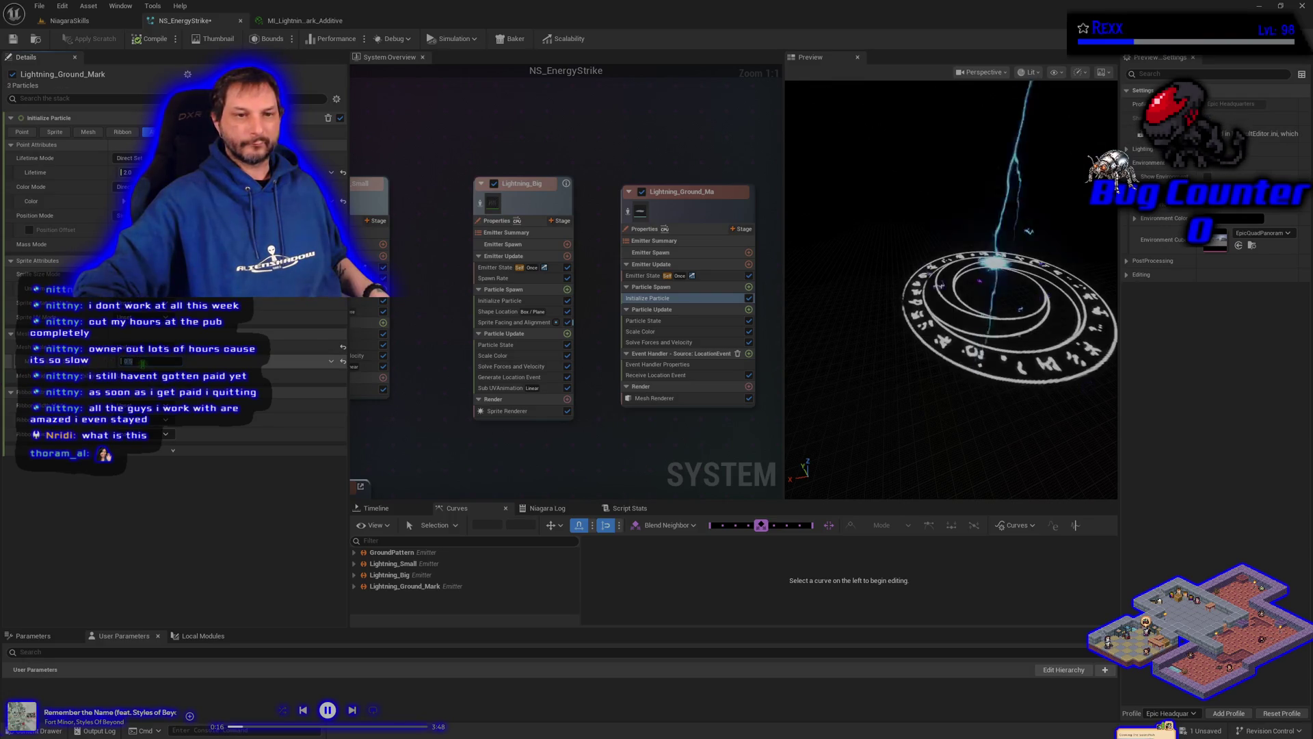
Step: Save NS_EnergyStrike and return to the NiagaraSkills level
mouse_move(127, 361)
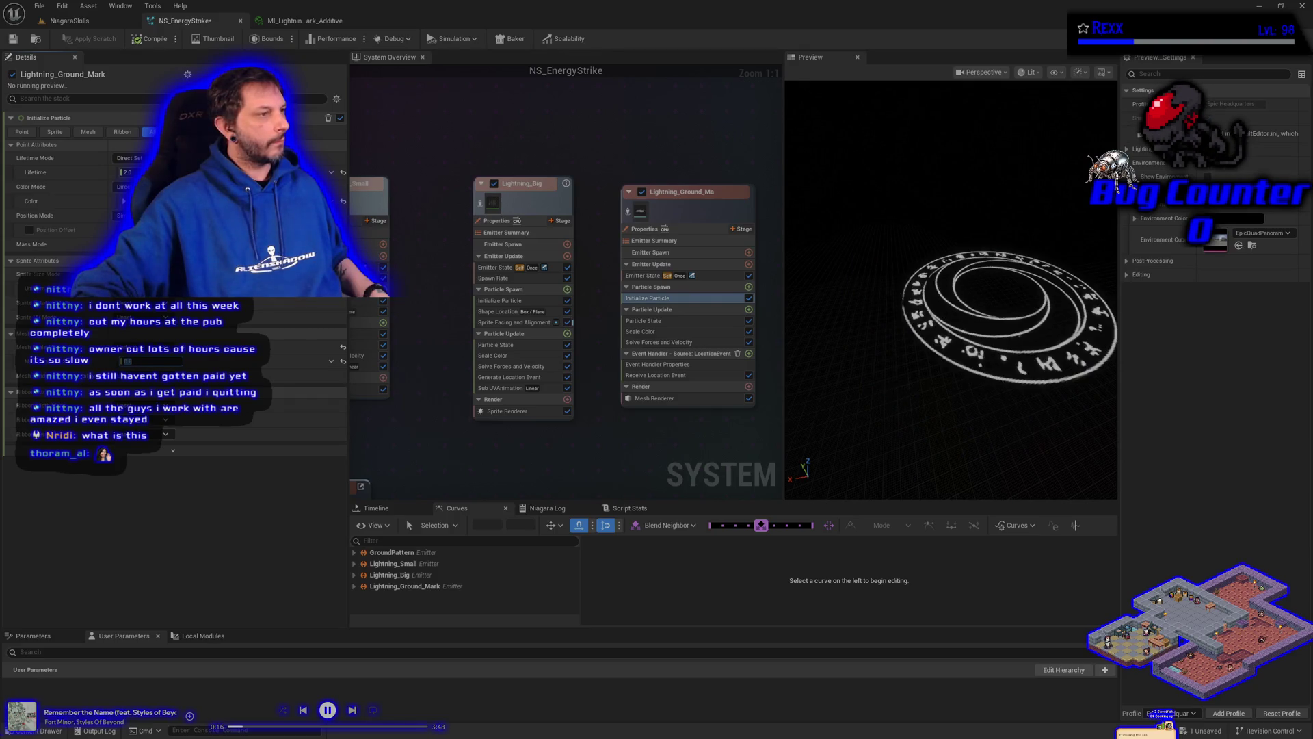
left_click(14, 39)
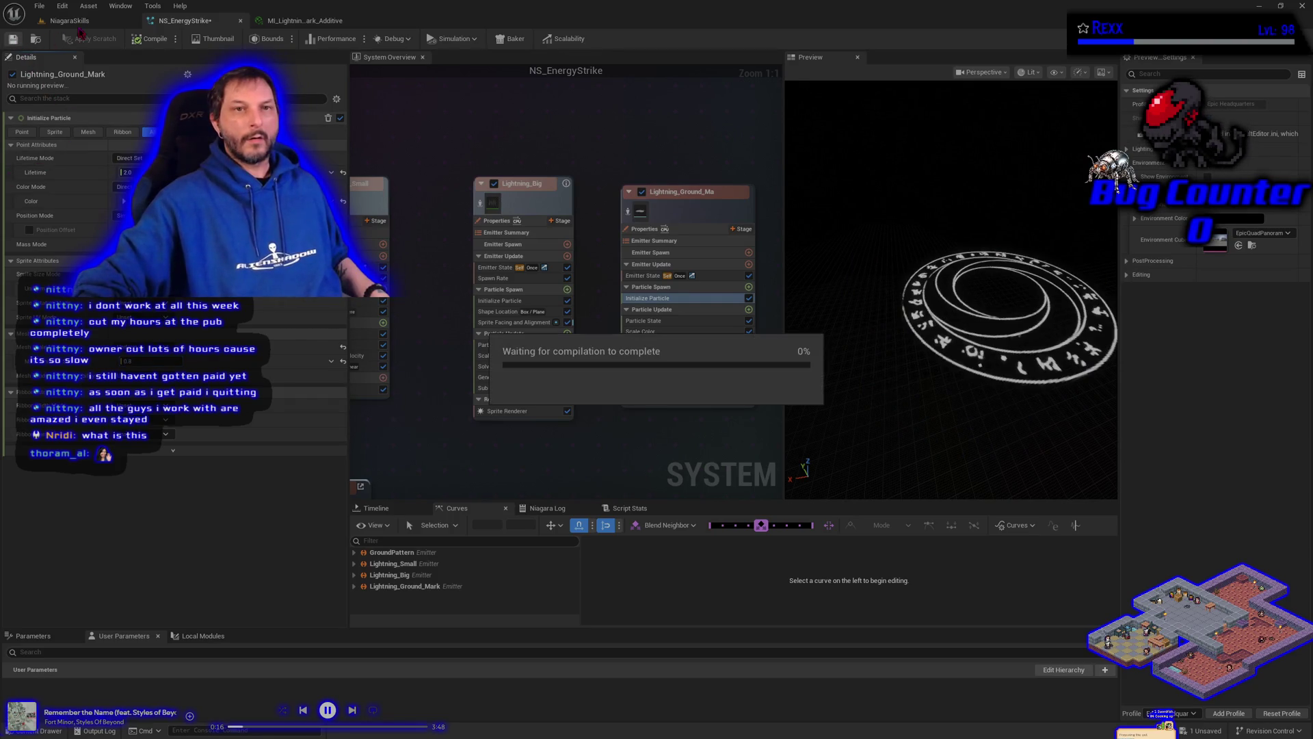
left_click(82, 21)
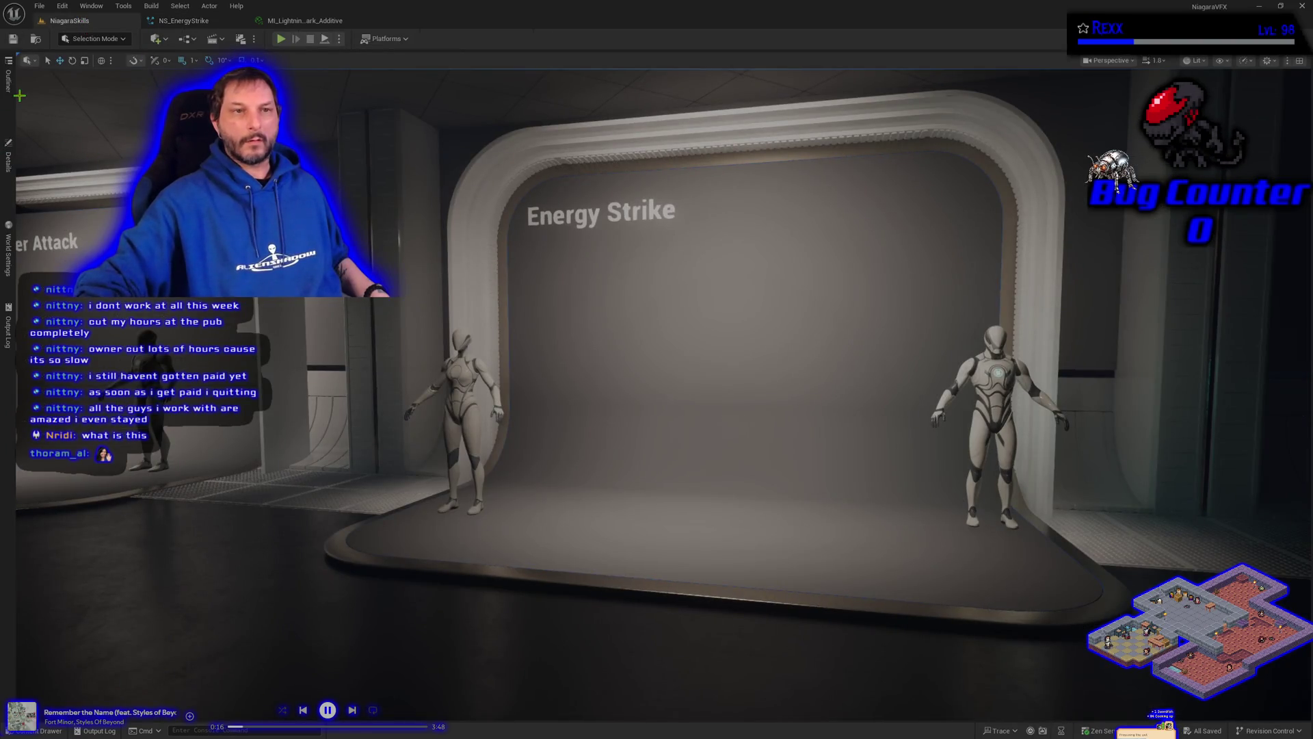
Step: Select BP_DefaultVFXSpawner6 in the Outliner, view its Details, then return to NS_EnergyStrike
left_click(8, 79)
left_click(82, 223)
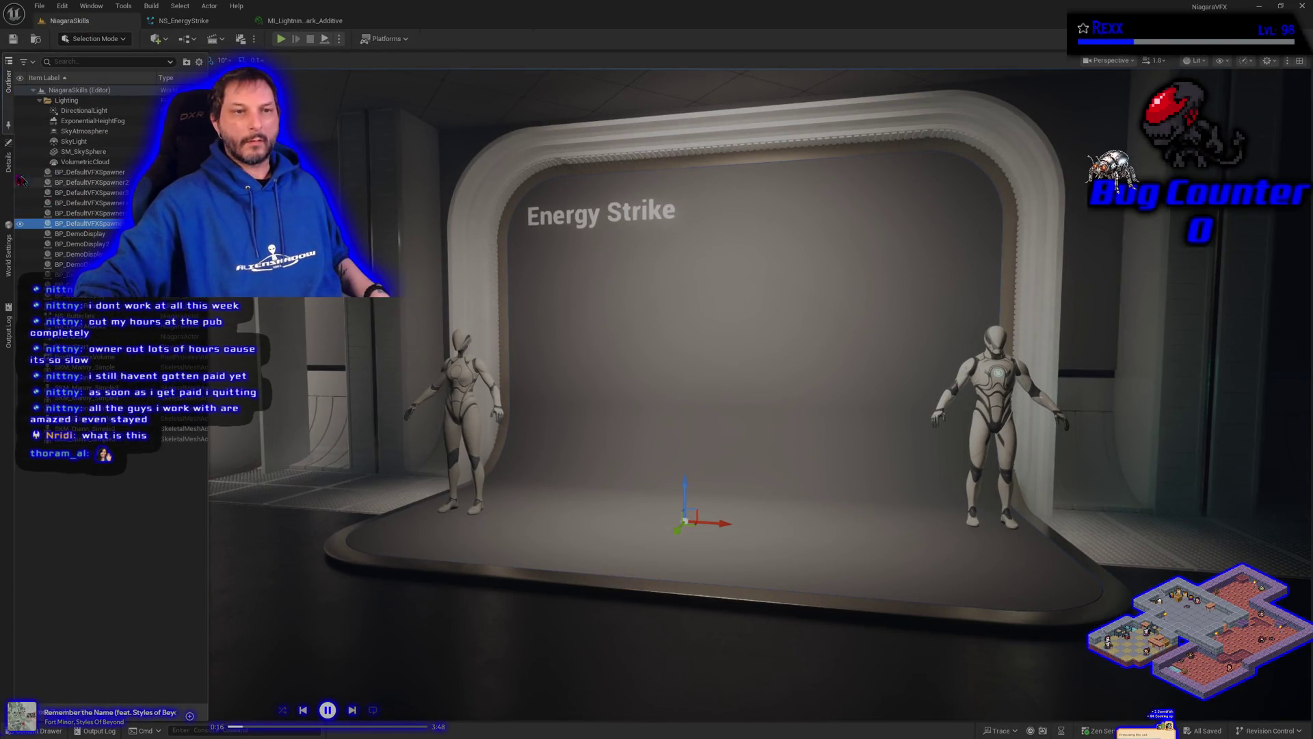
left_click(8, 167)
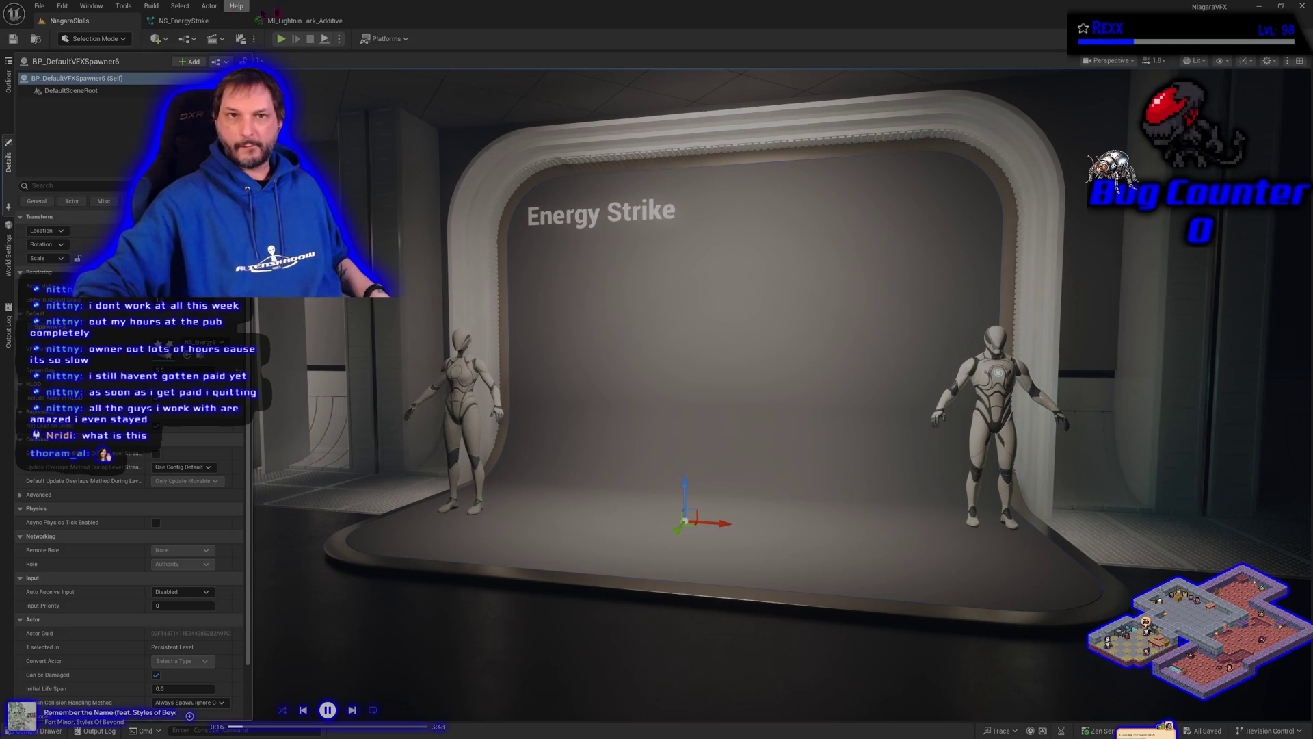
left_click(188, 21)
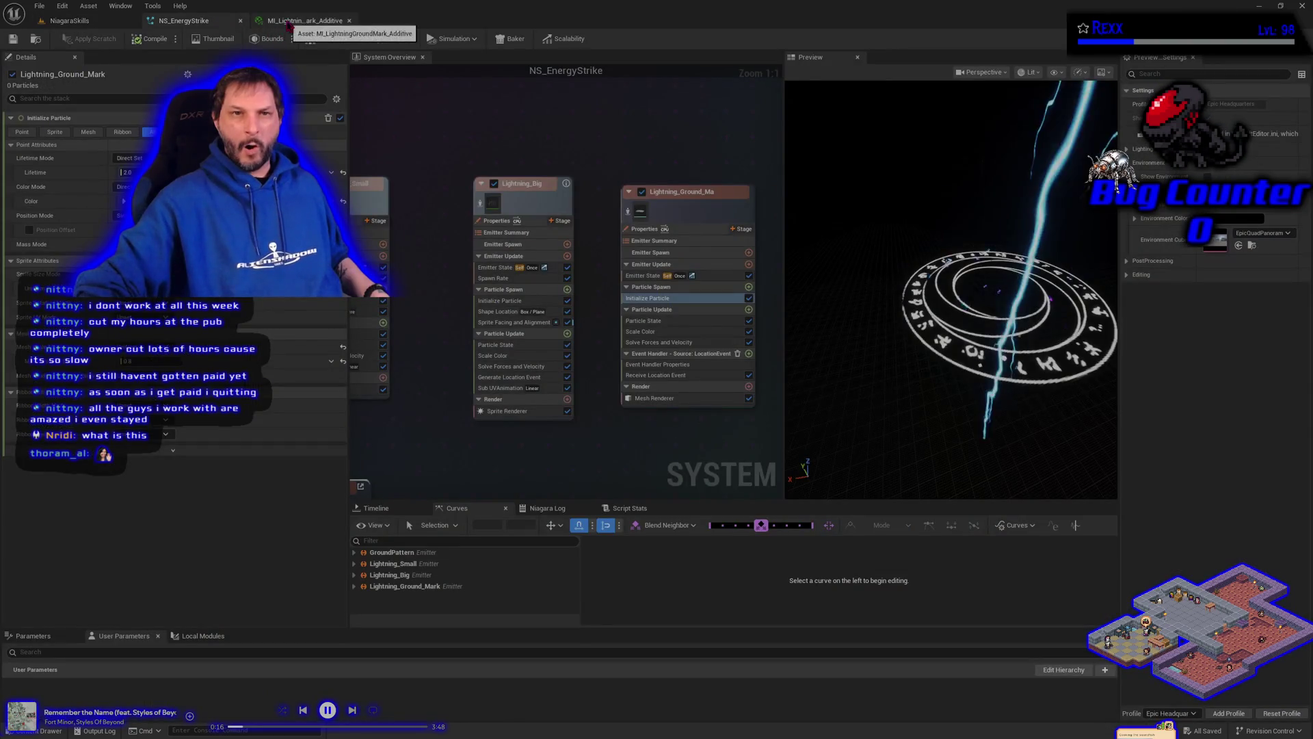
Step: Close the material instance tab and reopen MI_LightningGroundMark_Additive from the Content Drawer
middle_click(290, 21)
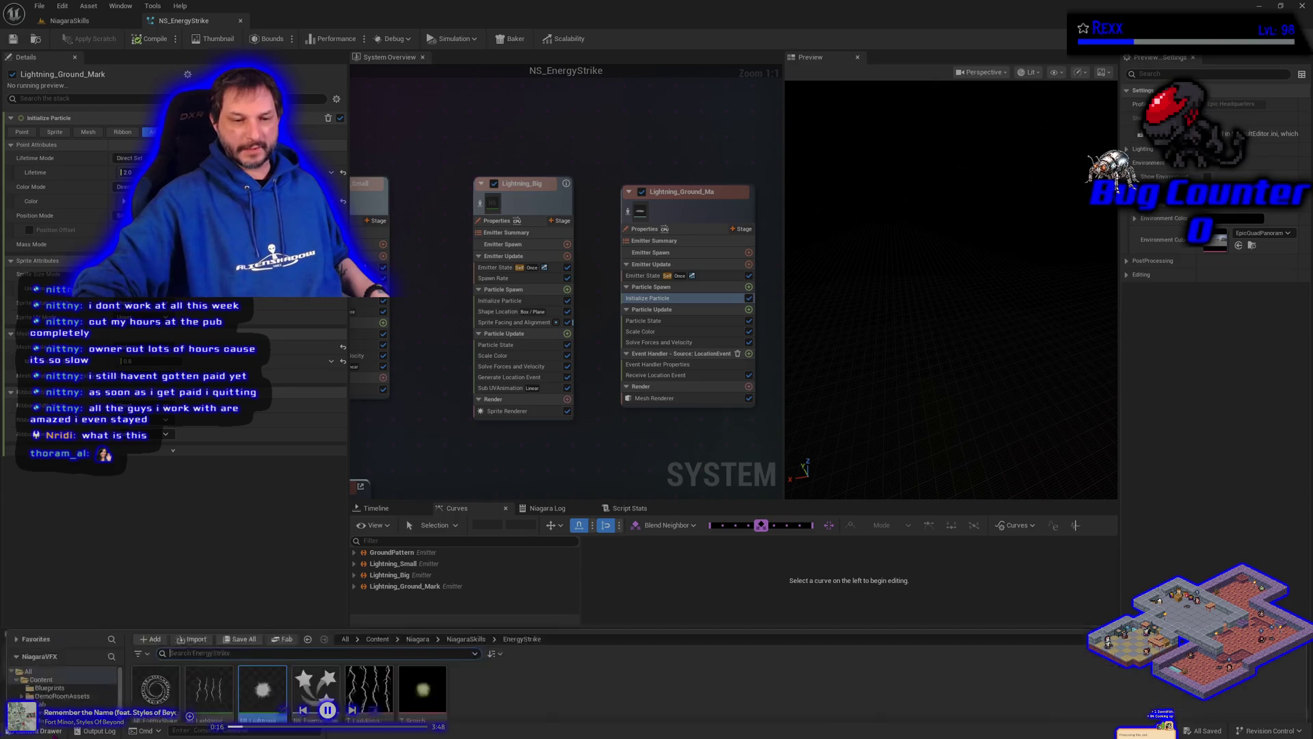
key("ctrl+space")
double_click(264, 554)
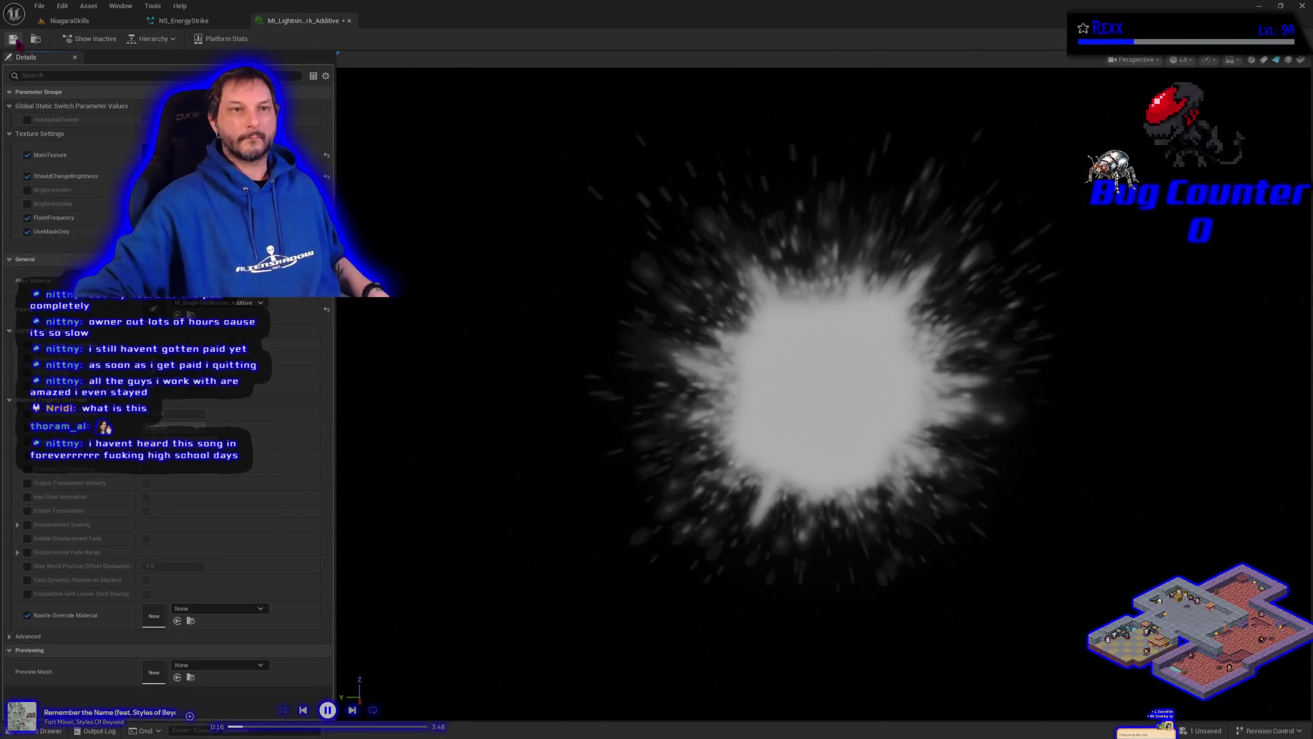
Step: Save the MI_LightningGroundMark_Additive instance and return to the NiagaraSkills level's Energy Strike stage
key("ctrl+s")
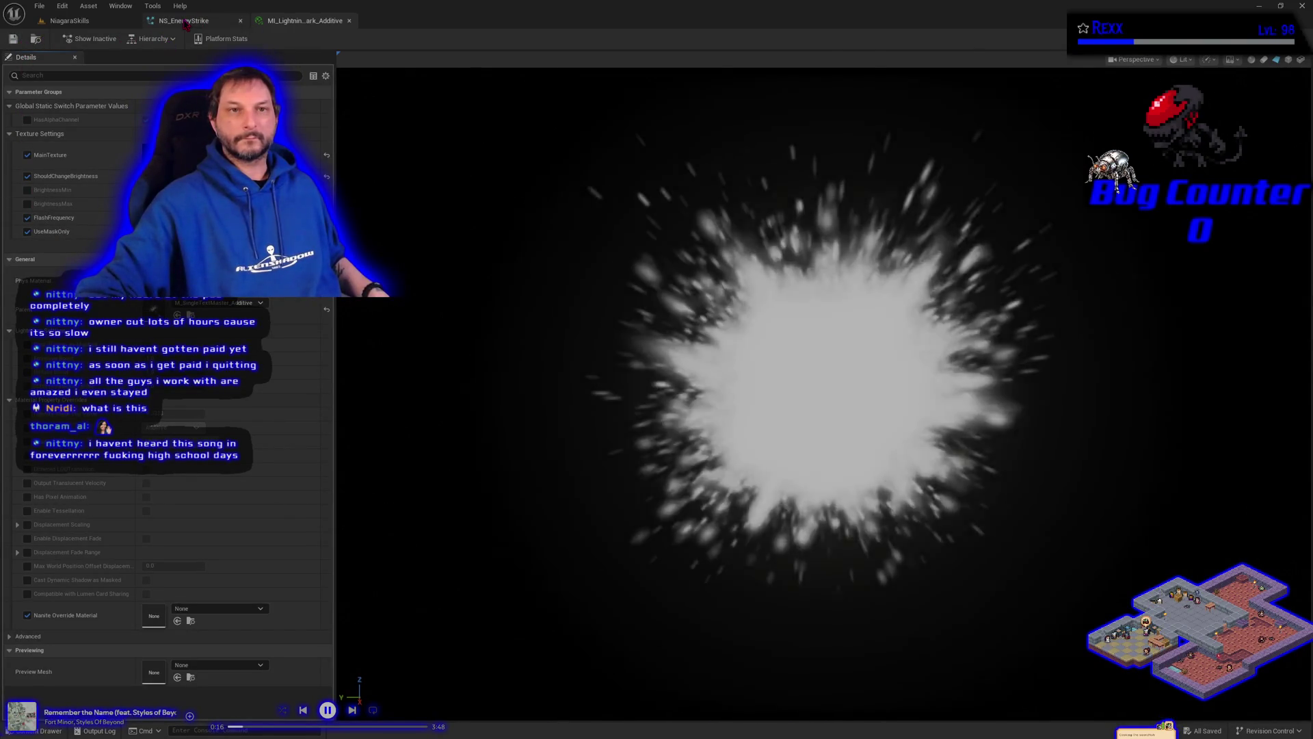
left_click(187, 22)
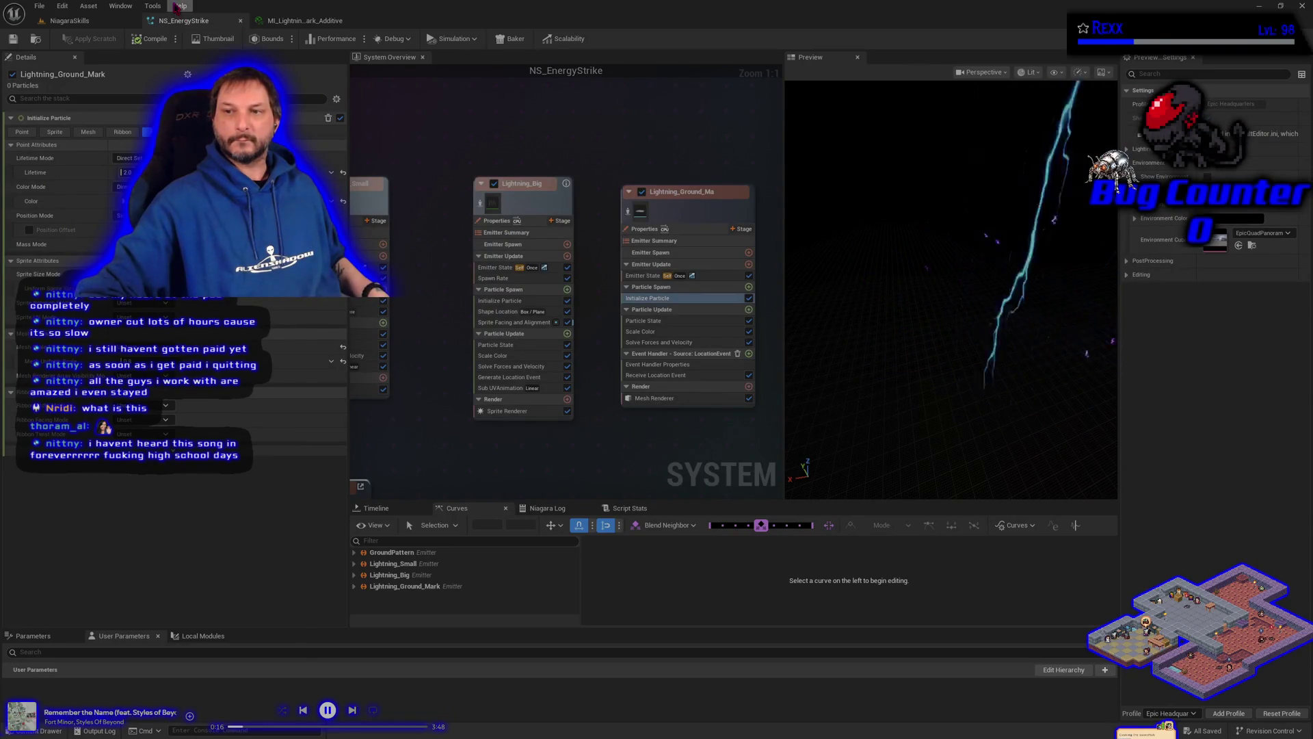
left_click(110, 21)
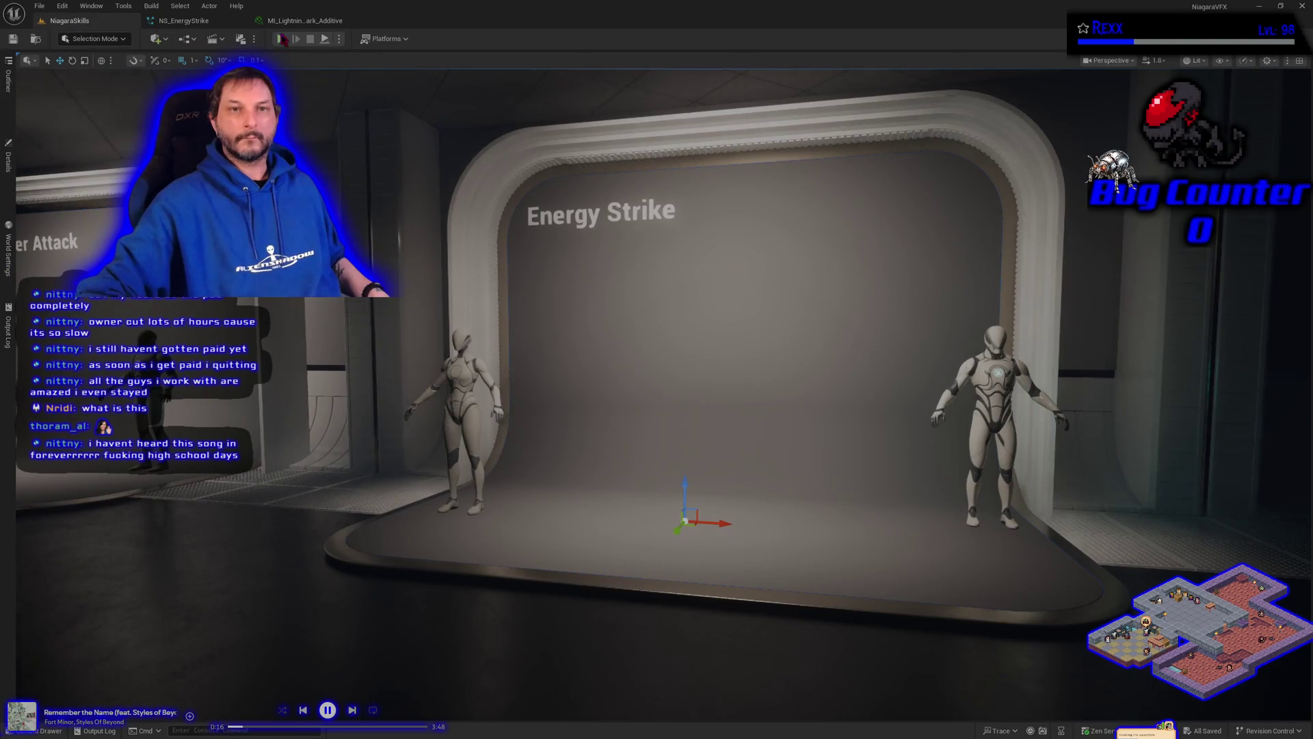
Step: Spawn the Energy Strike effect from the spawner's Details, then reopen MI_LightningGroundMark_Additive
left_click(9, 164)
left_click(84, 338)
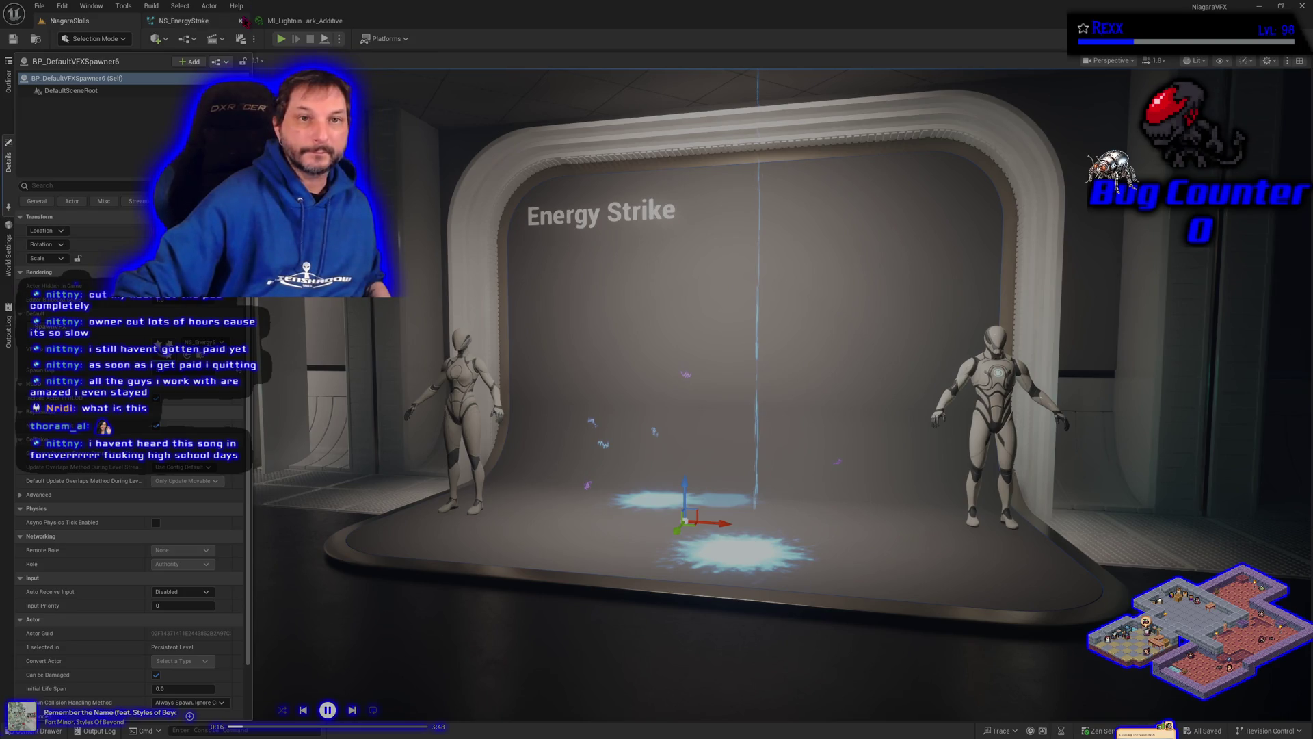
left_click(304, 21)
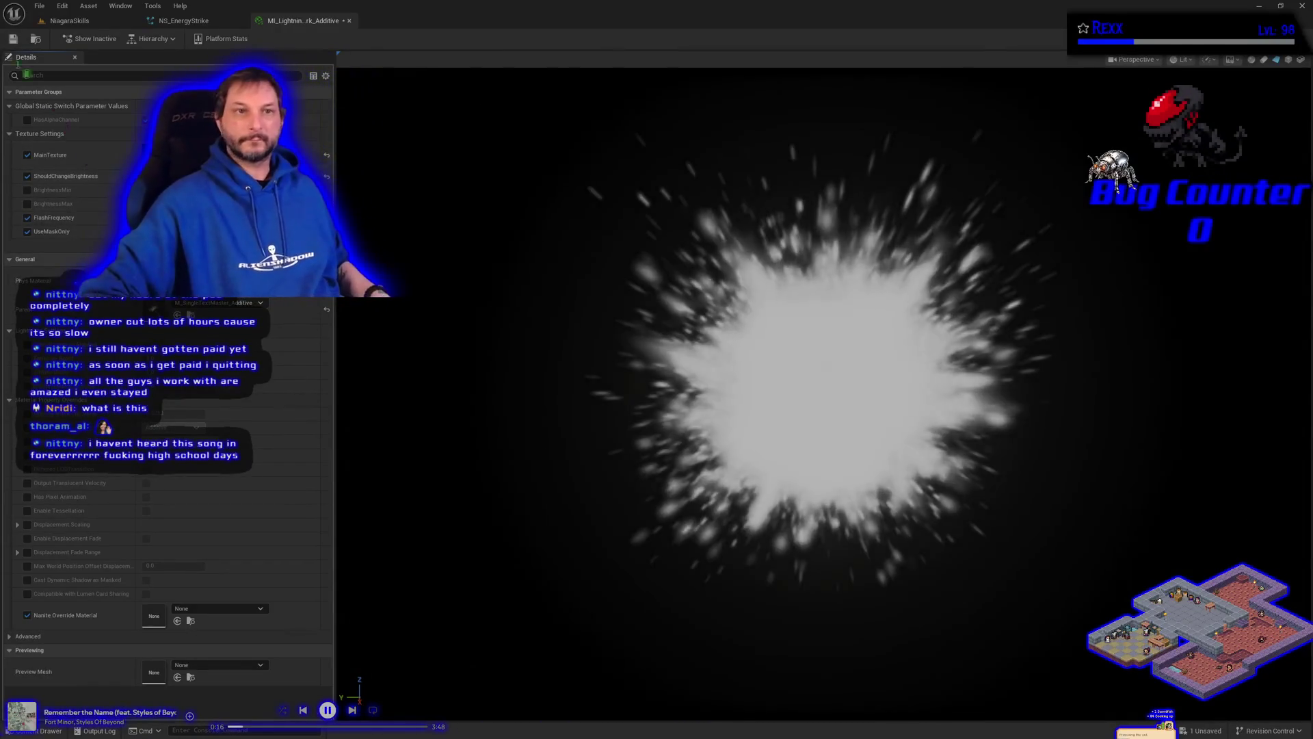
Step: Save all modified assets and bring up the MI_LightningGroundMark_Additive instance
left_click(39, 6)
left_click(79, 68)
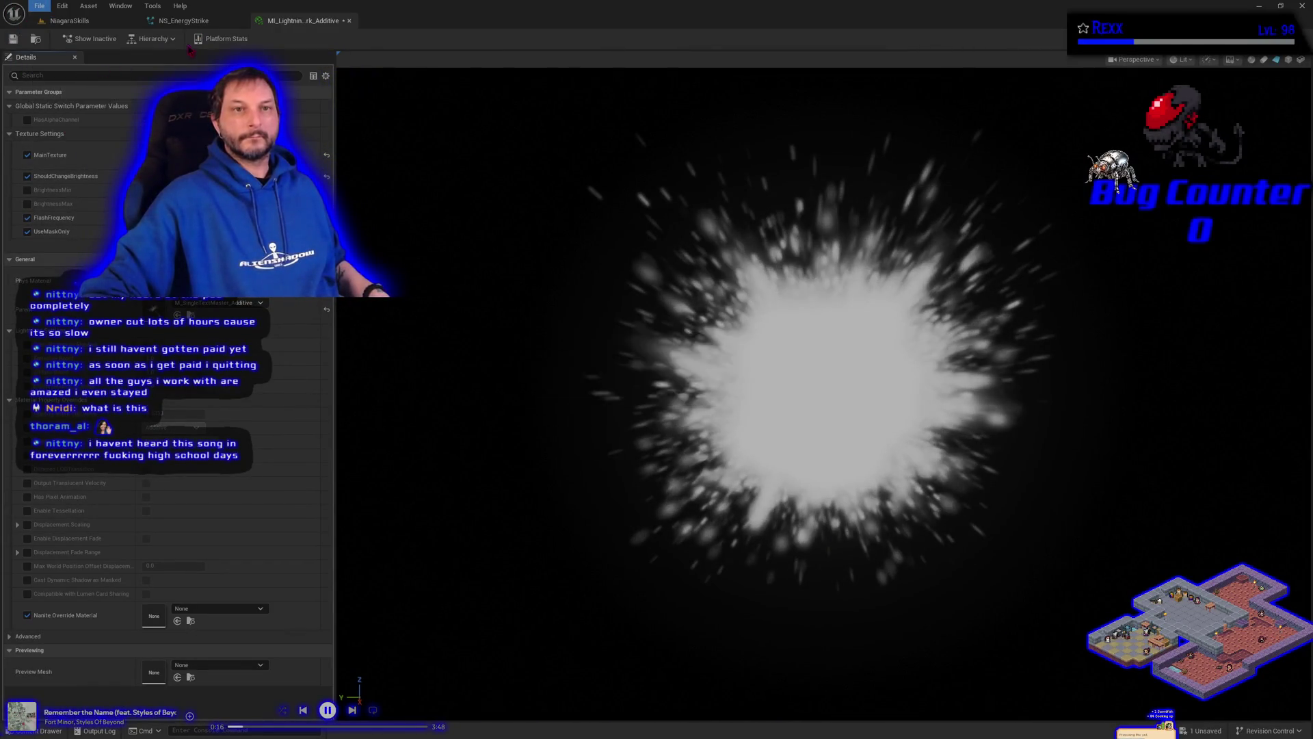
left_click(188, 21)
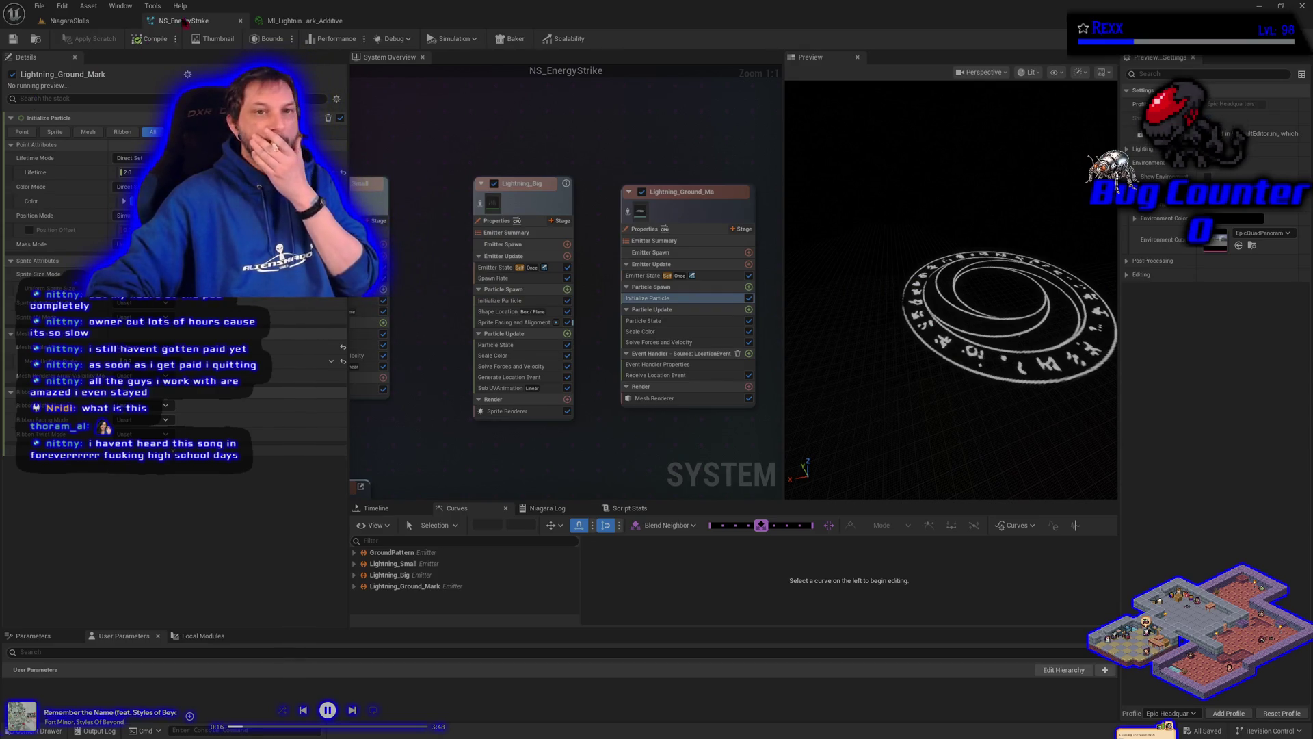
left_click(297, 19)
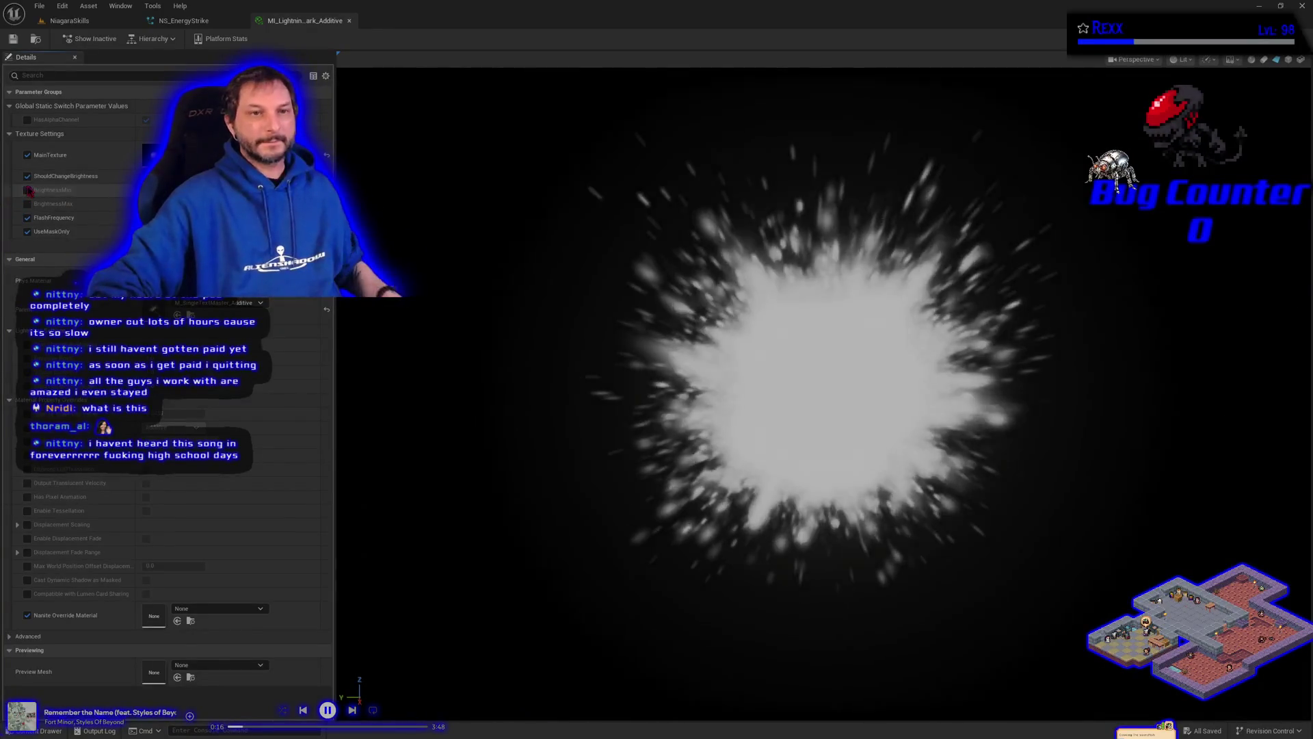
Step: Tick the BrightnessMin and BrightnessMax overrides, save, and show the level's VFX spawner
left_click(28, 189)
left_click(27, 203)
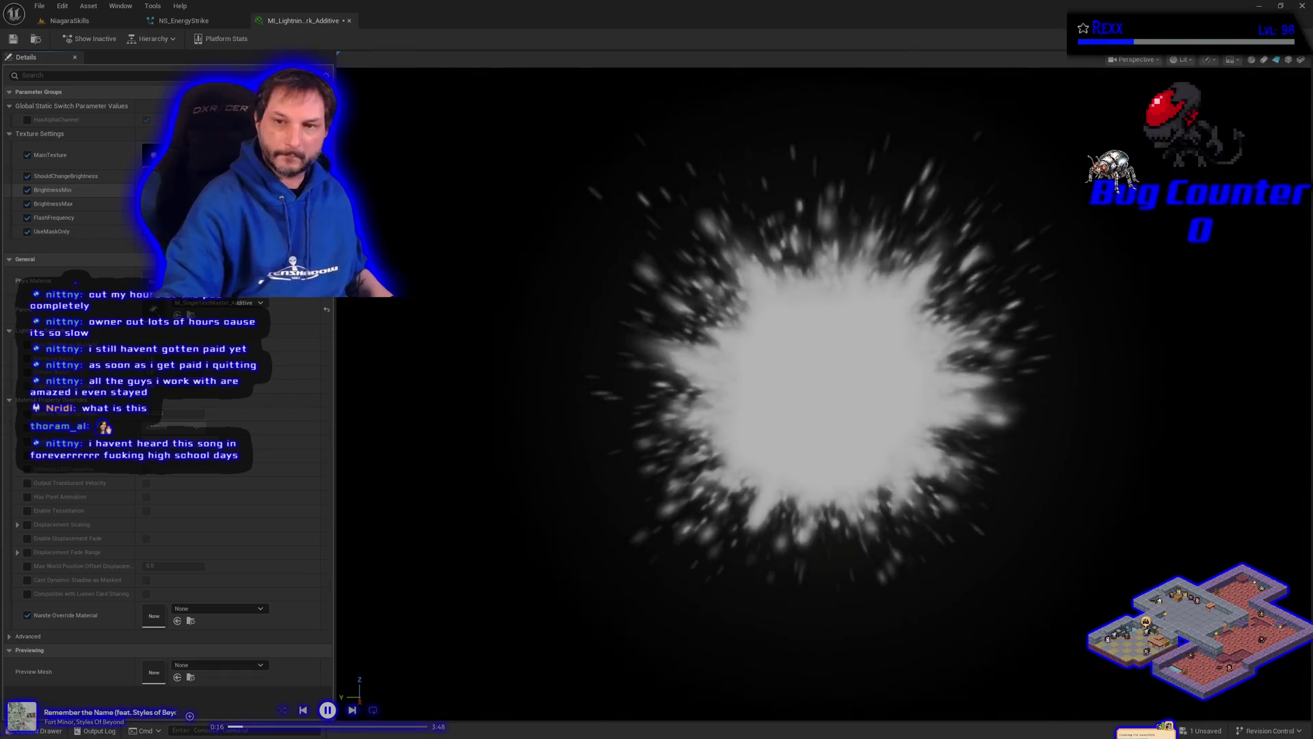
key("ctrl+s")
left_click(61, 27)
left_click(8, 157)
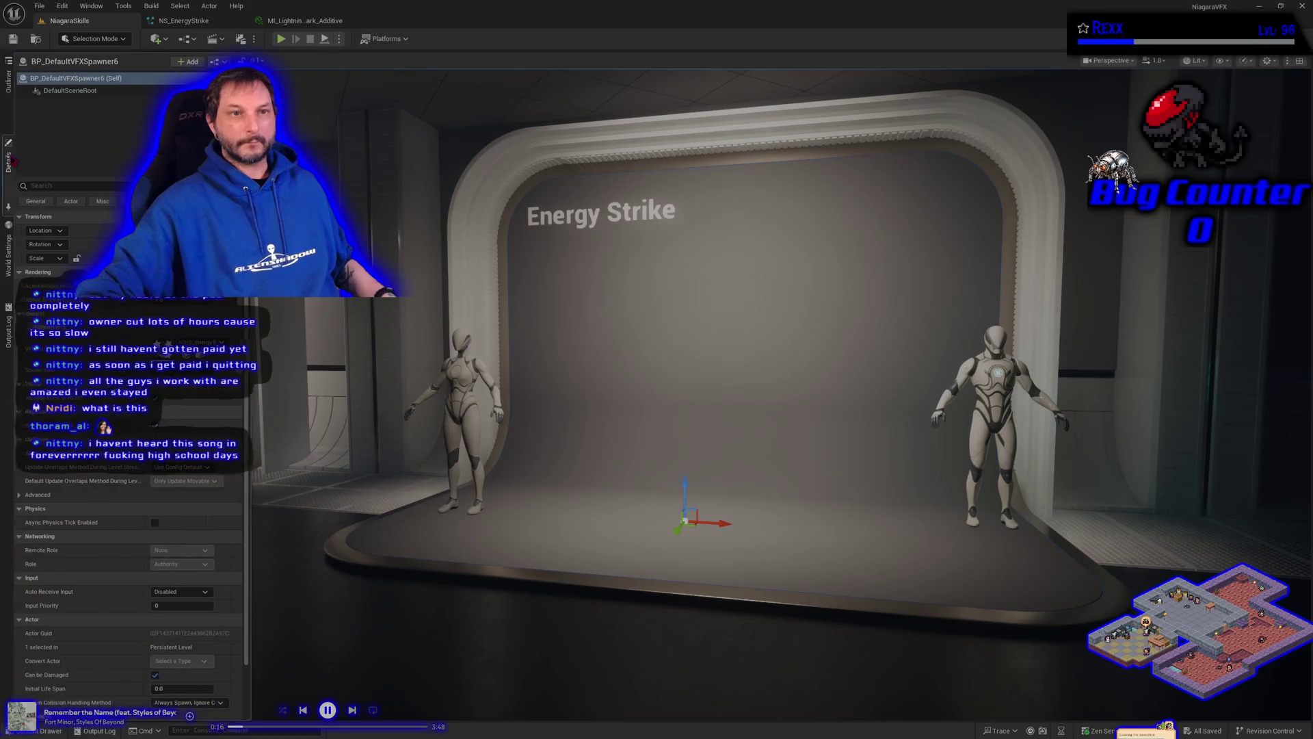
Step: Replay the Energy Strike effect via Spawn VFX, then reopen the NS_EnergyStrike editor
left_click(69, 340)
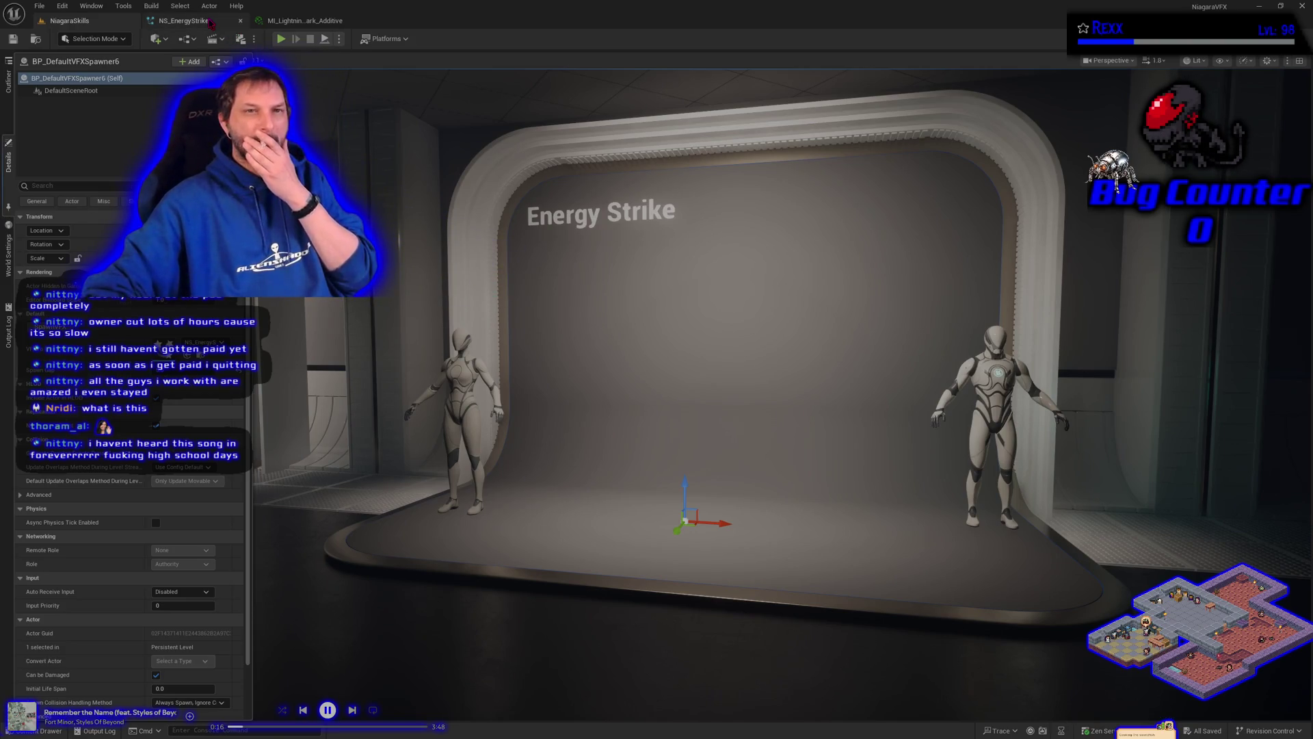
left_click(211, 23)
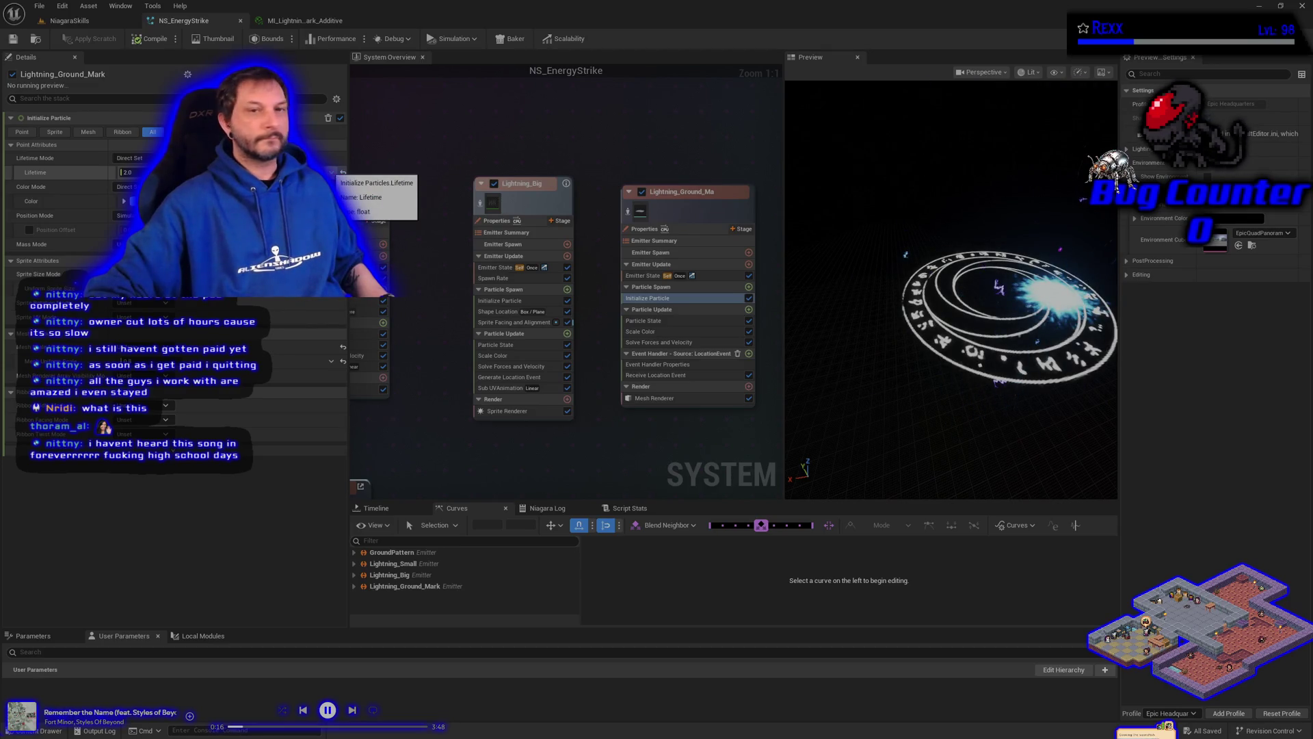
Step: Set Initialize Particle Lifetime Mode to Random, Min 0.5 and Max 1.0, then Save All
left_click(130, 159)
left_click(130, 181)
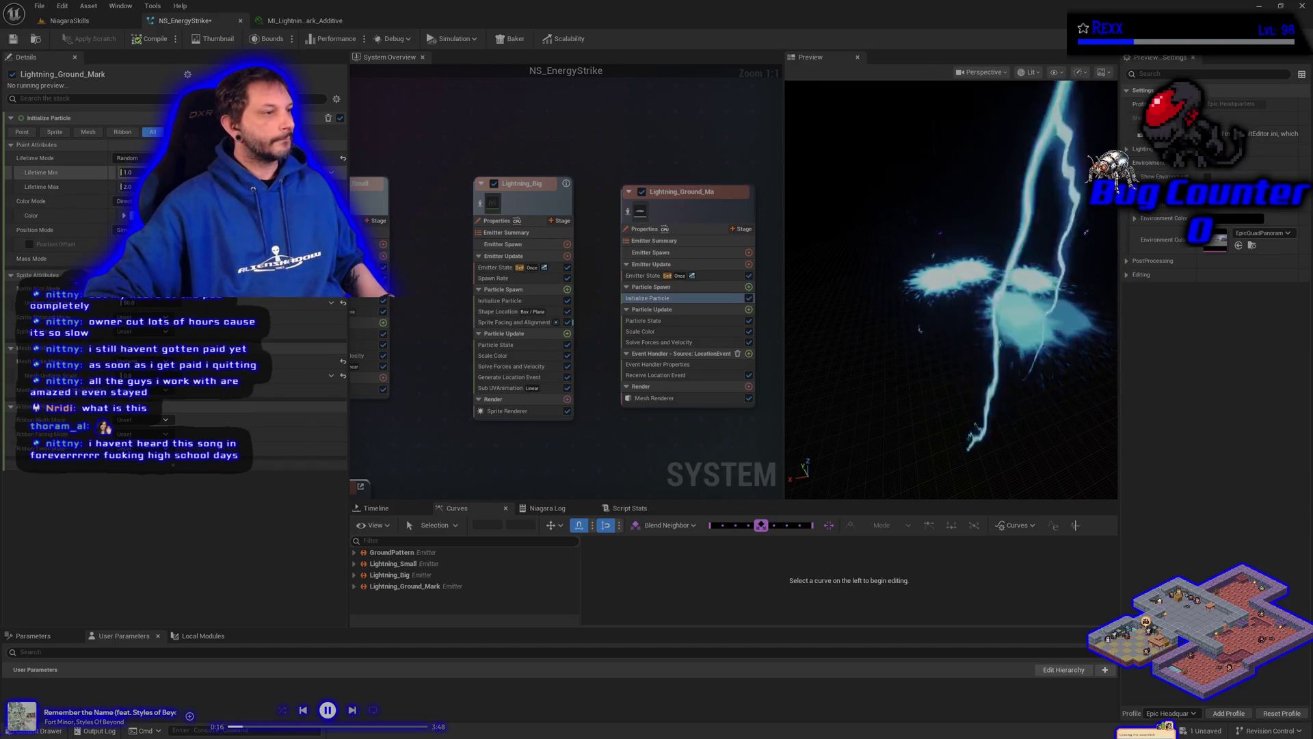
double_click(127, 172)
type("0.5")
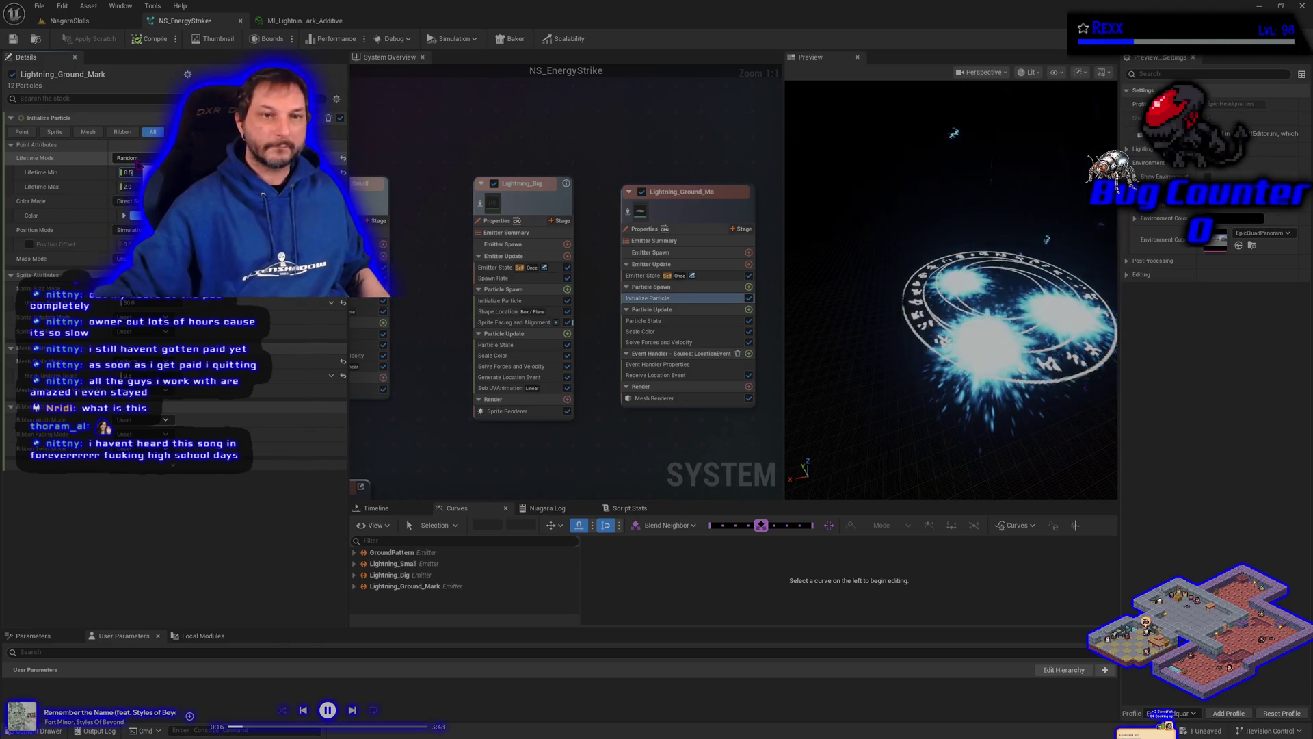
left_click(129, 187)
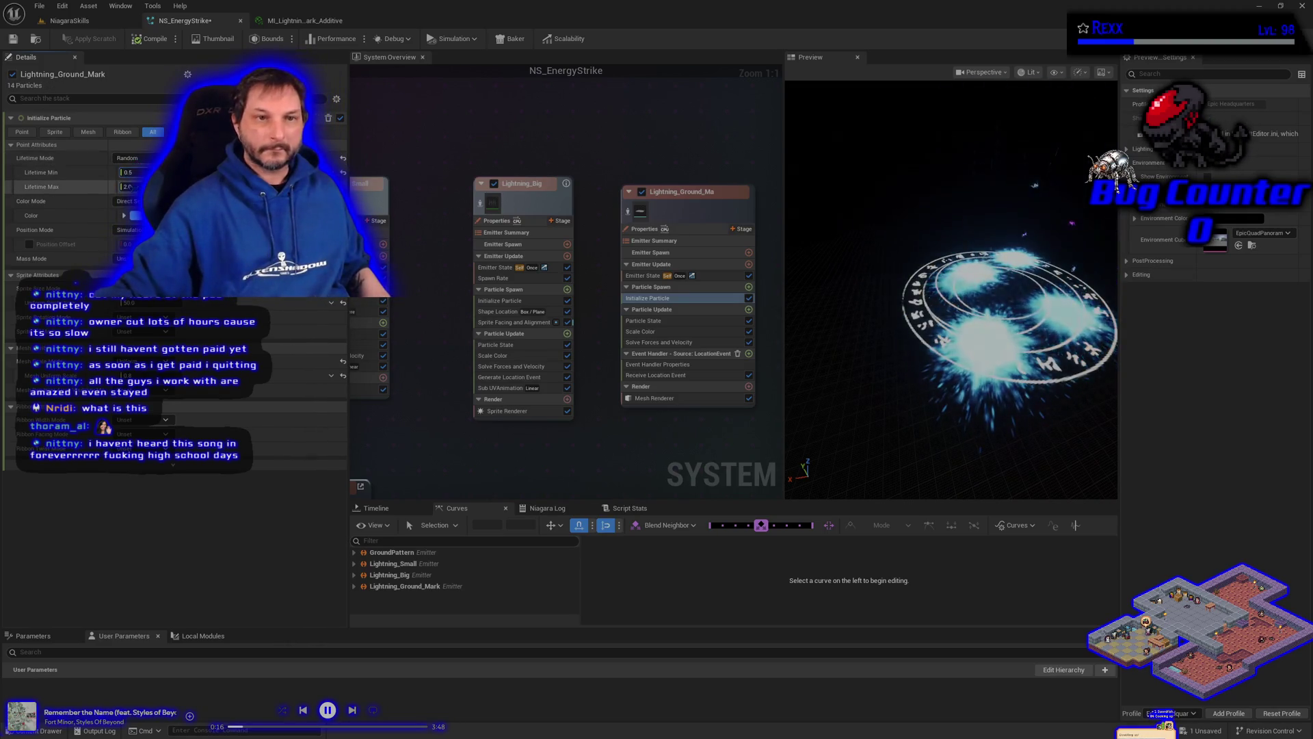
type("1")
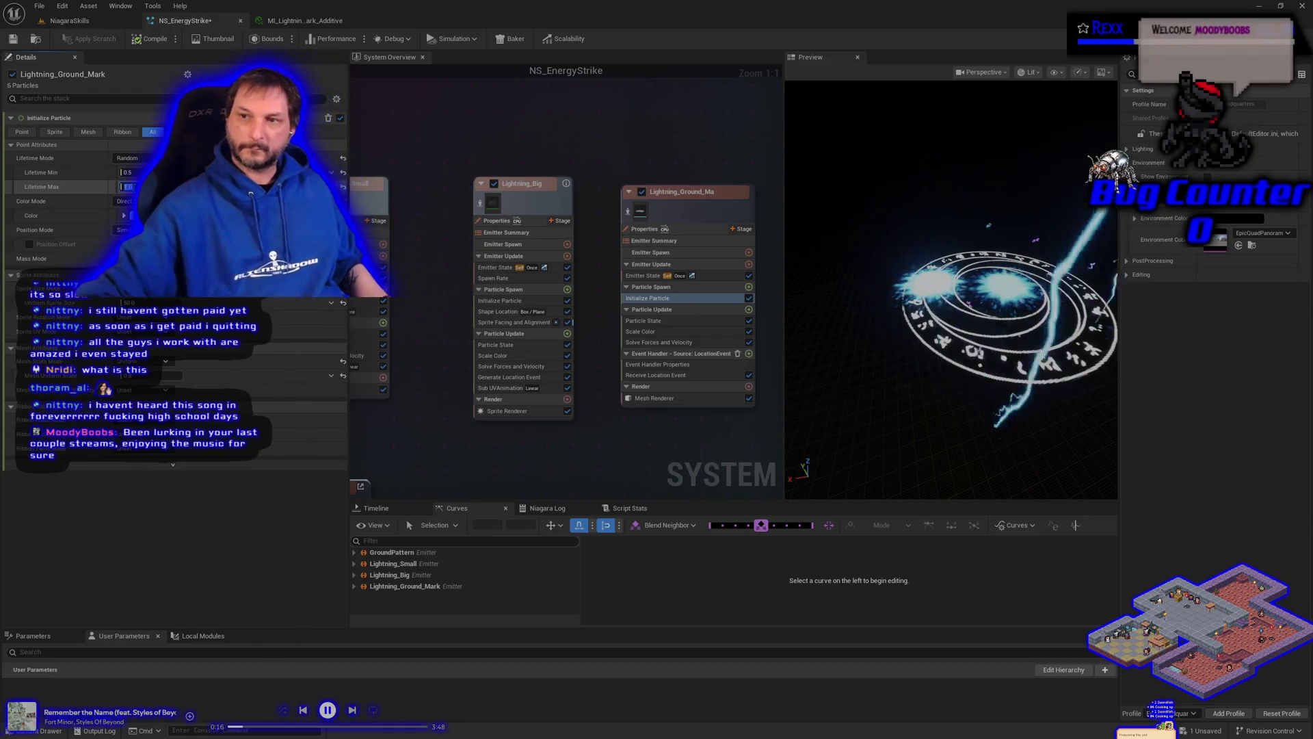
key("Return")
left_click(39, 6)
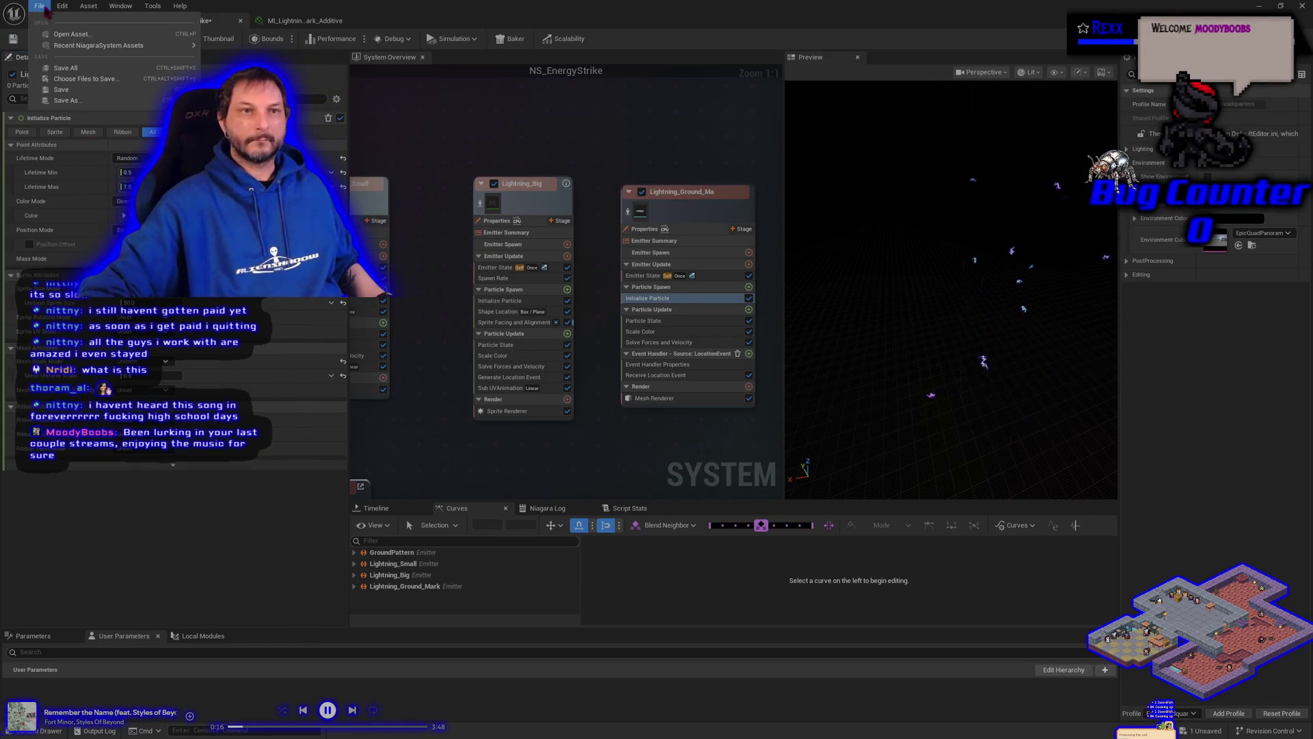
left_click(61, 69)
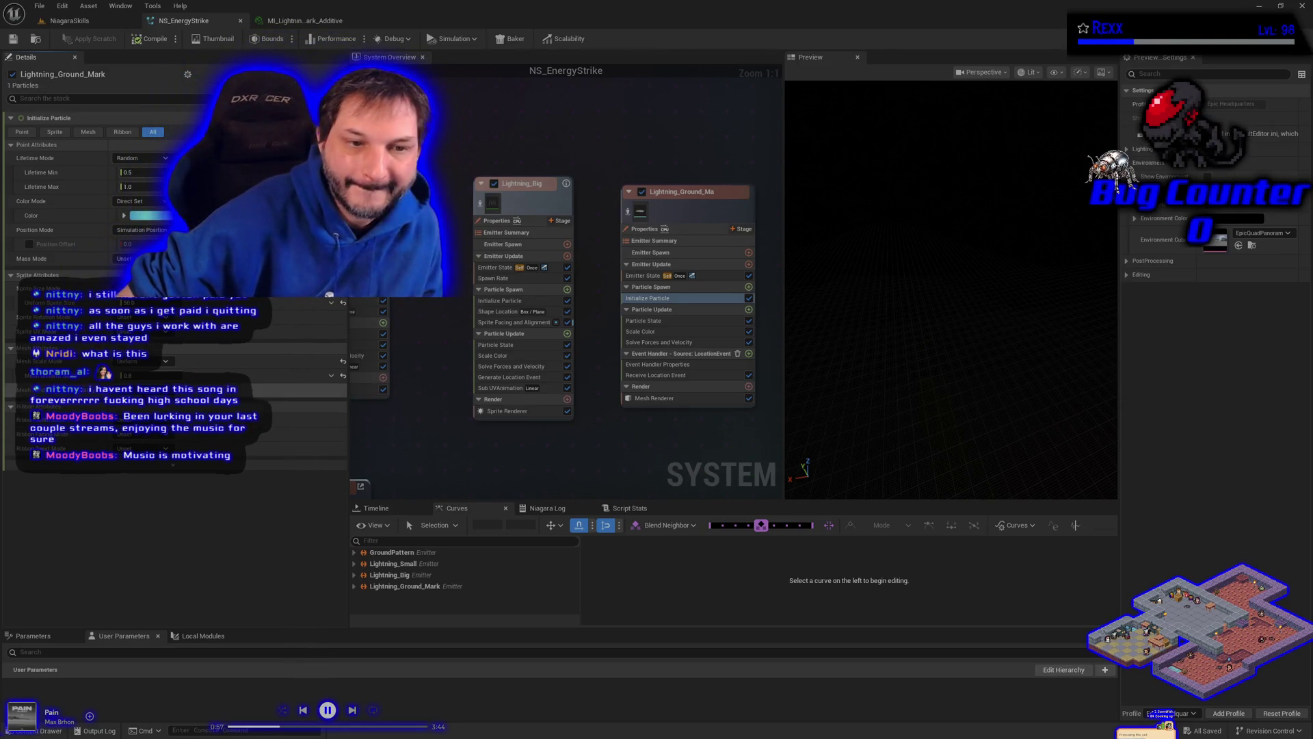
Step: Set Mesh Scale Mode to Random Uniform with Mesh Uniform Scale Min 0.5, then Save All
left_click(136, 361)
left_click(147, 395)
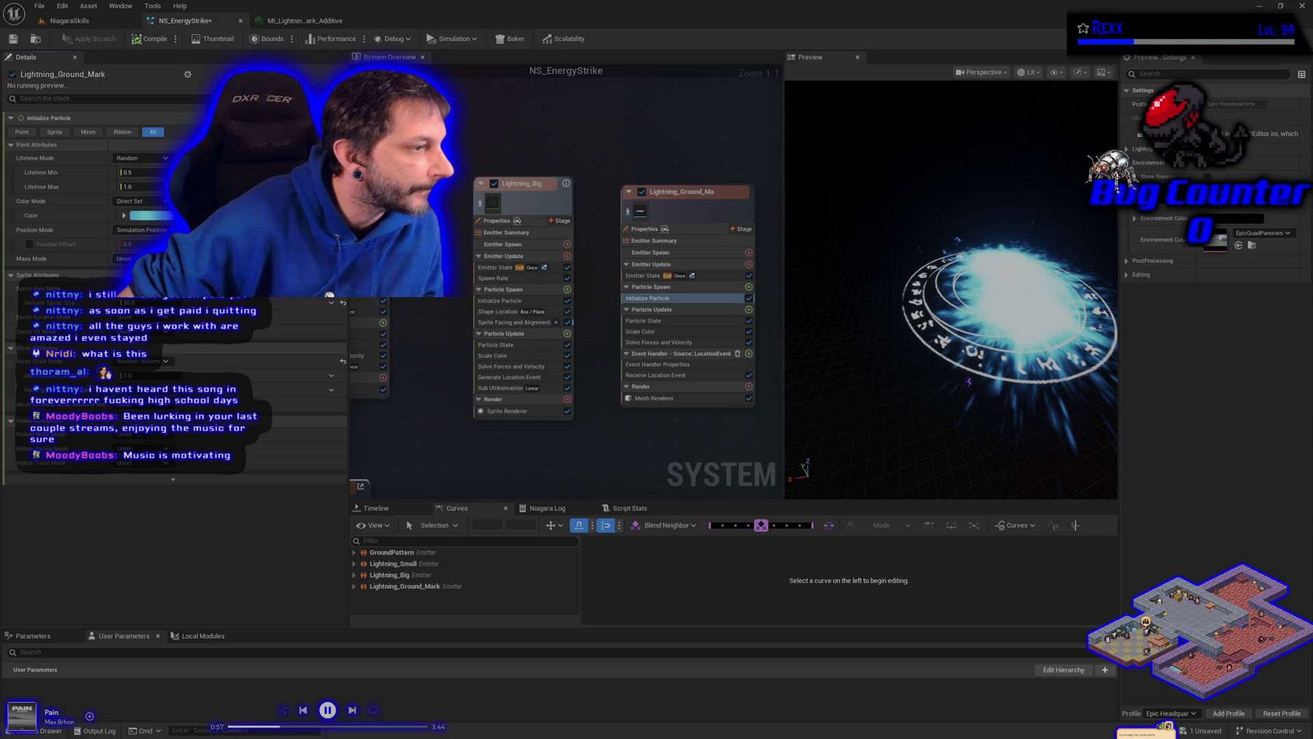
left_click(126, 375)
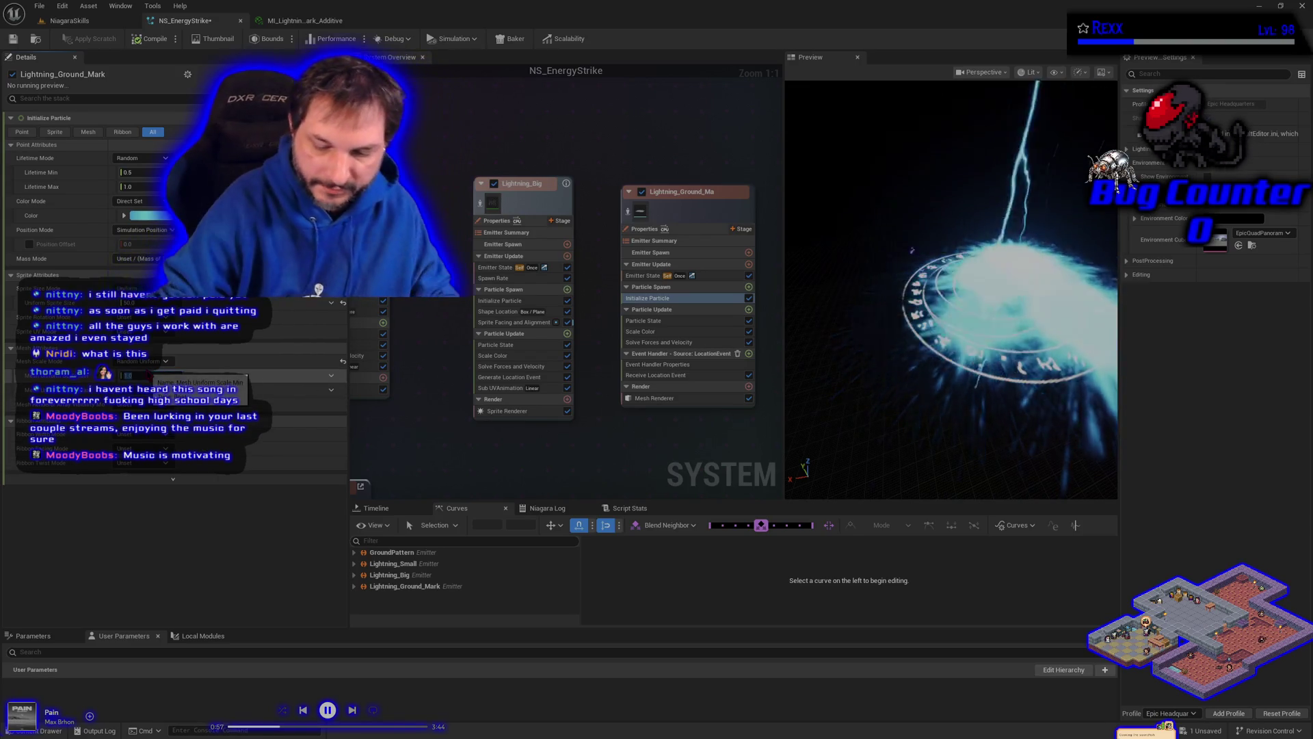
type("0.5")
key("Return")
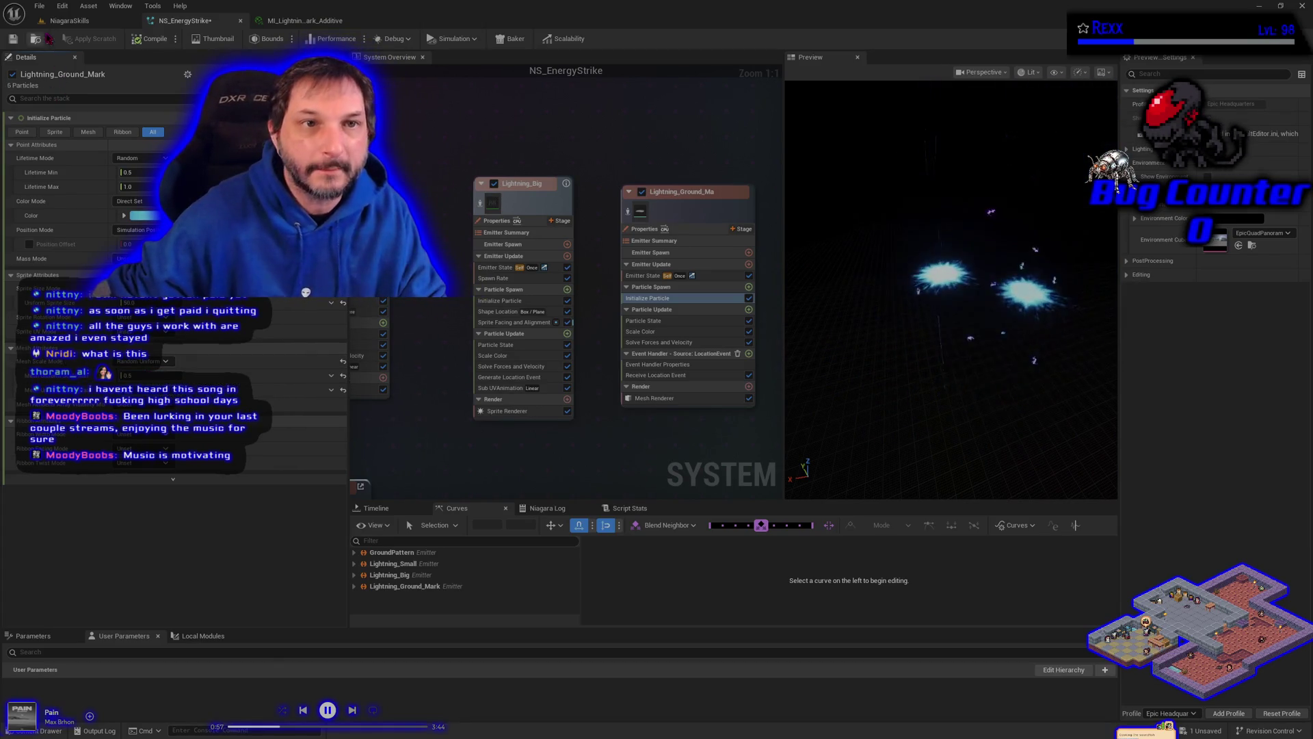
left_click(39, 5)
left_click(73, 72)
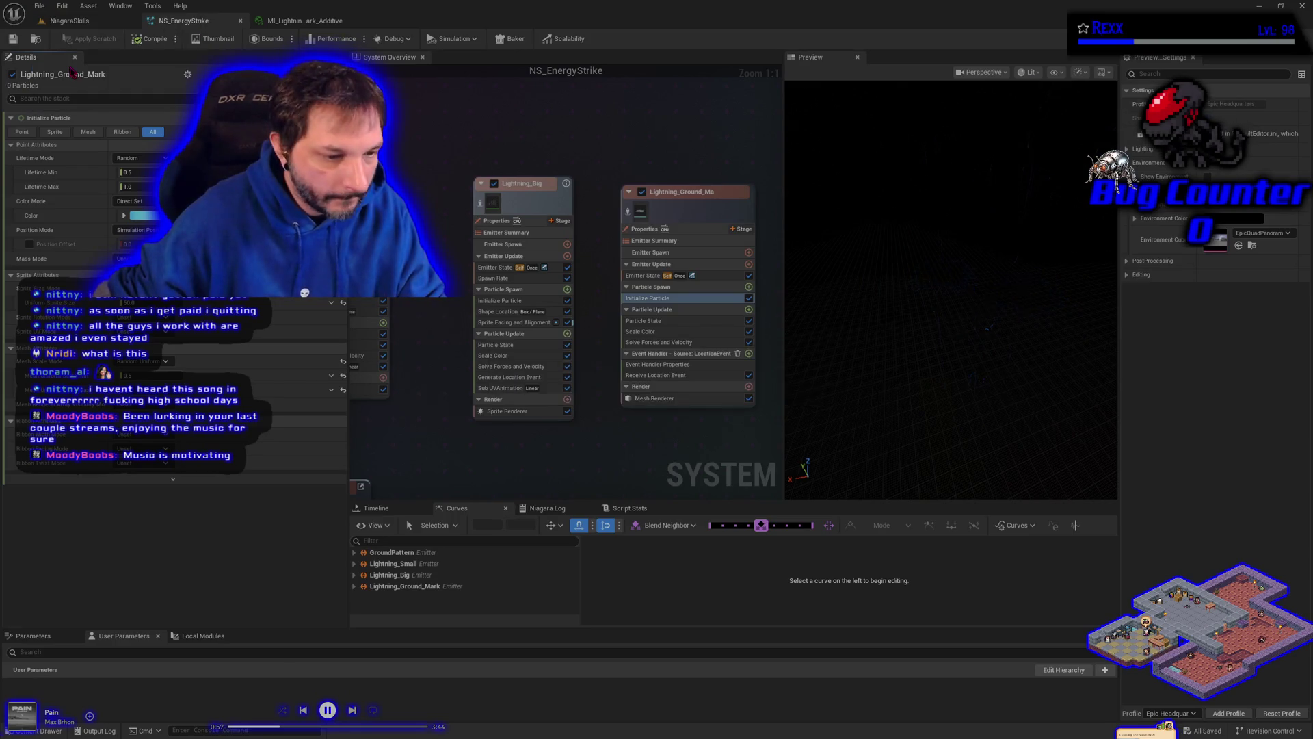
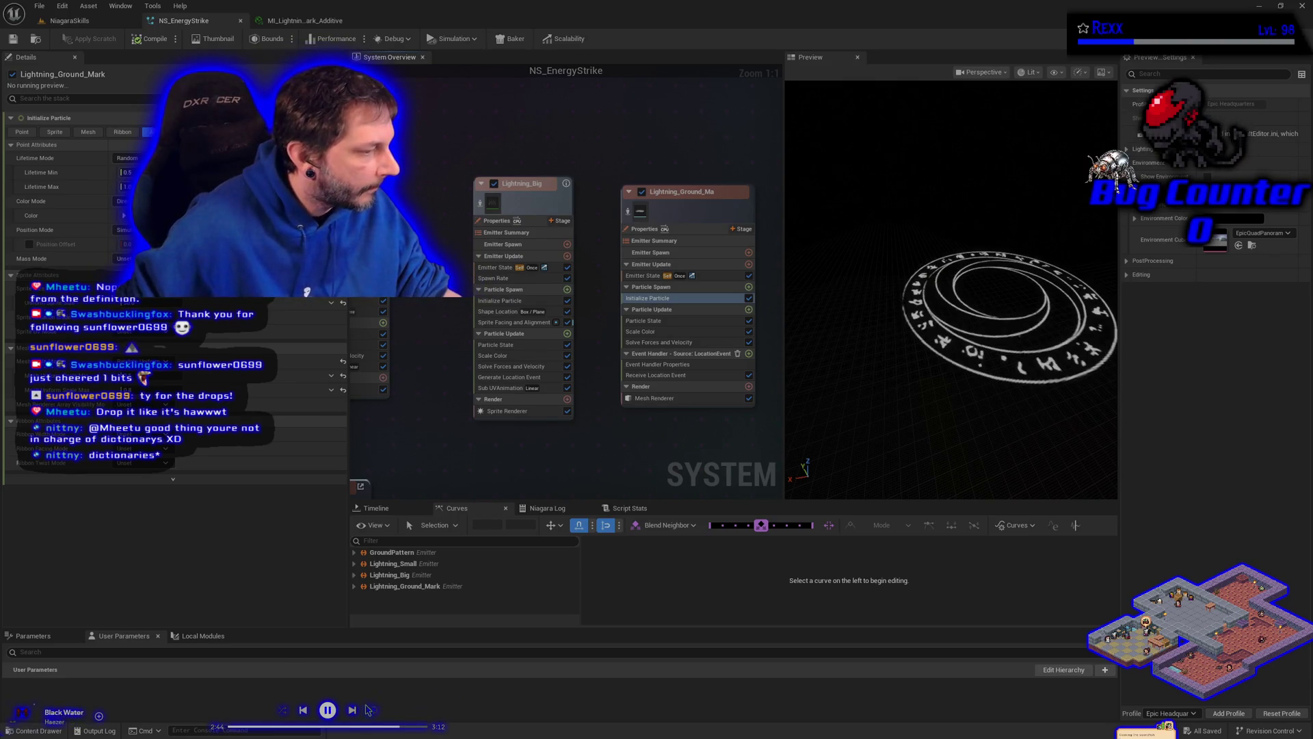
Step: Skip through several music tracks, pause the music, and open the Content Browser at EnergyStrike
left_click(353, 711)
left_click(354, 711)
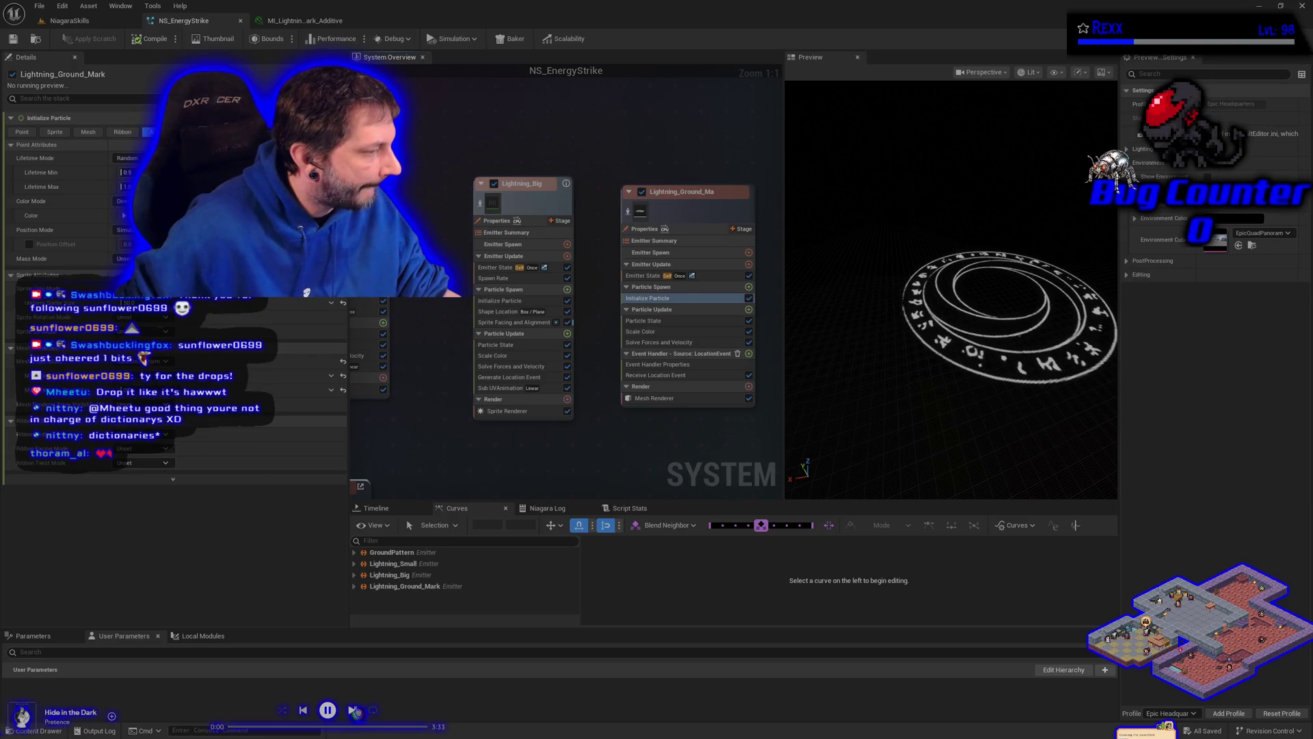
left_click(354, 711)
left_click(354, 711)
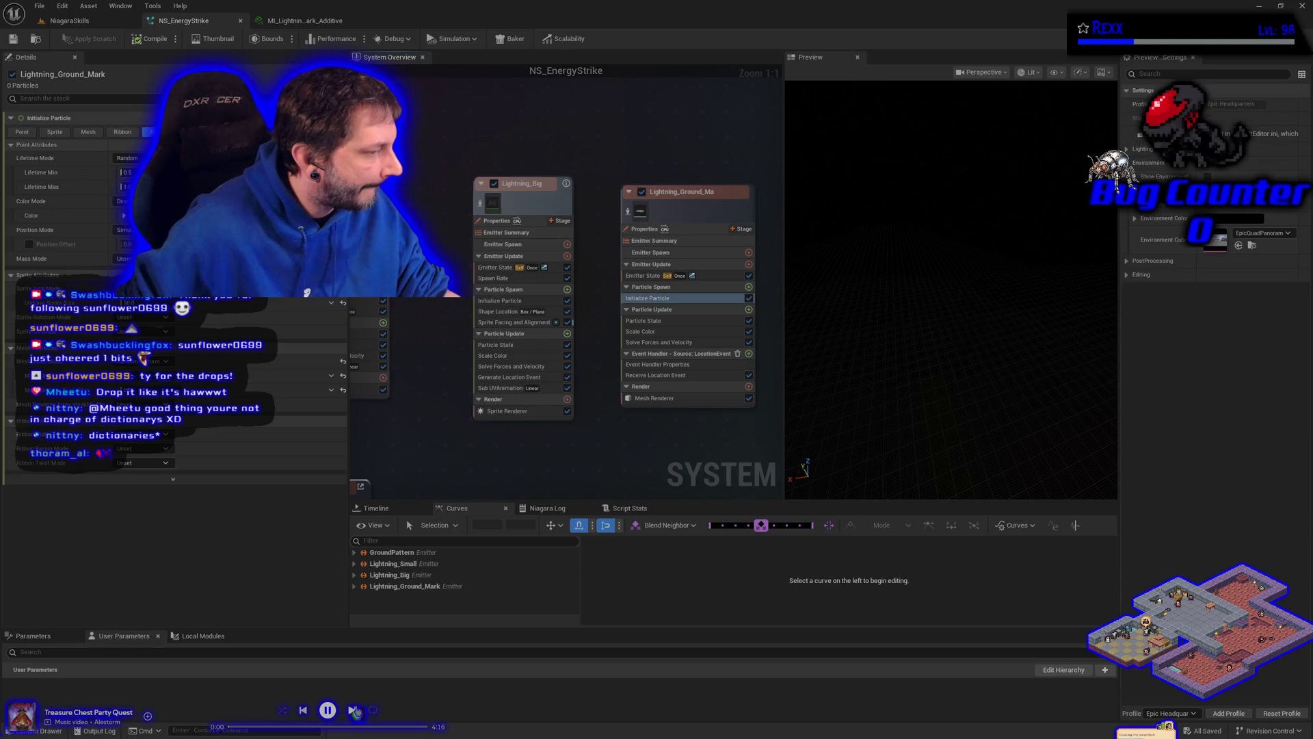
left_click(353, 711)
left_click(329, 715)
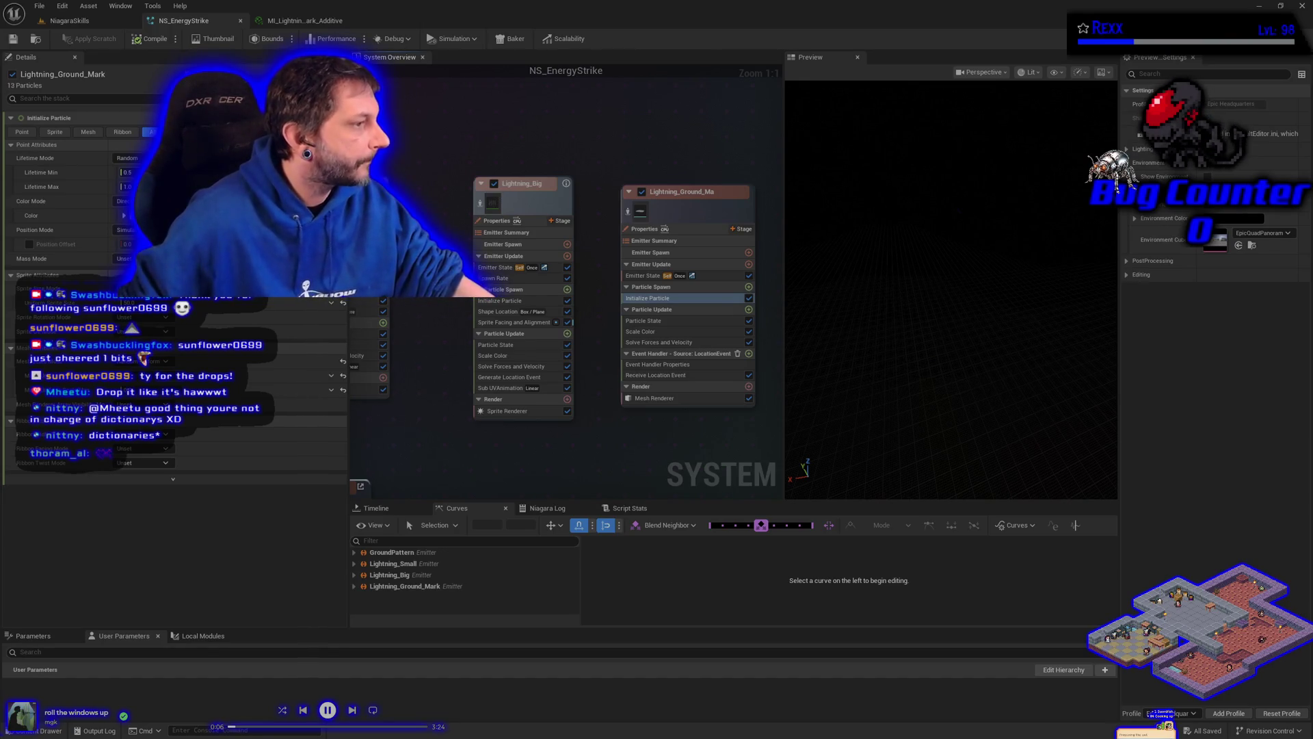
left_click(43, 730)
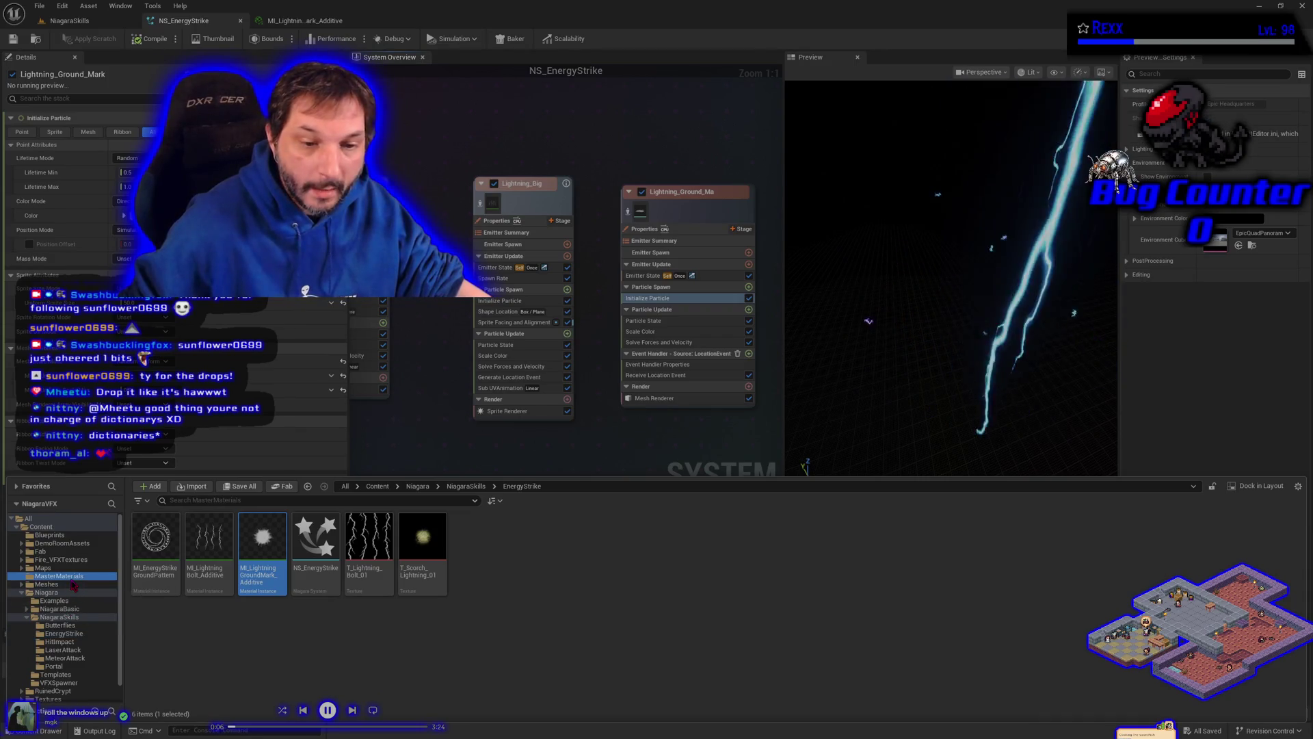
Step: Create a material instance of M_PanDistortMaster_Additive named MI_EnergyStrike_Additive
left_click(73, 578)
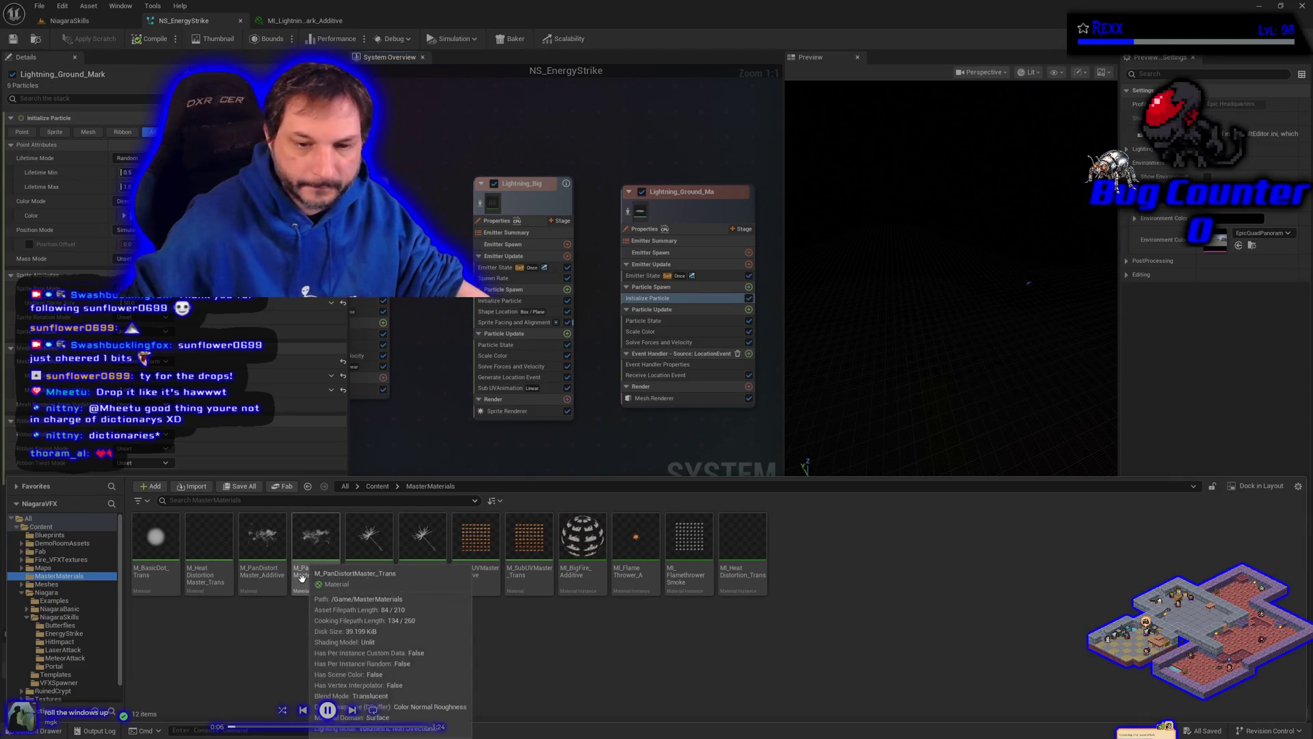
right_click(264, 535)
left_click(306, 291)
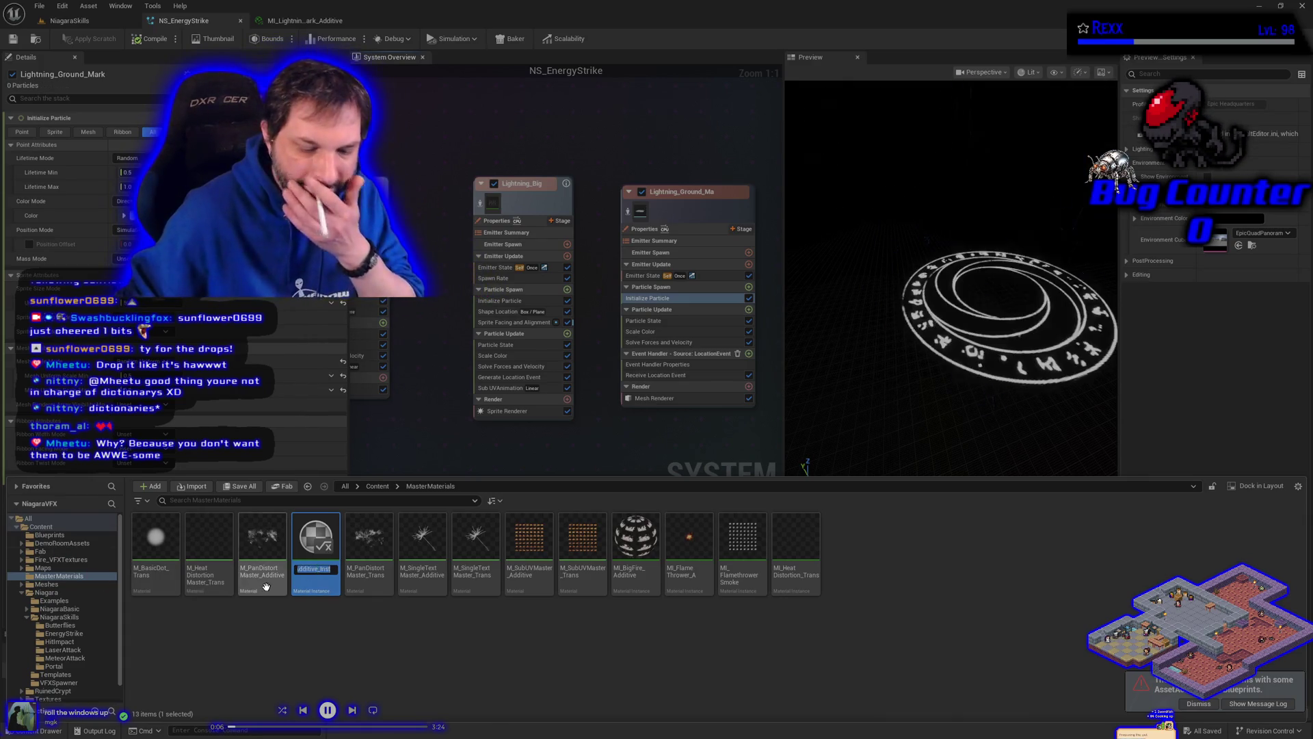
type("MI_")
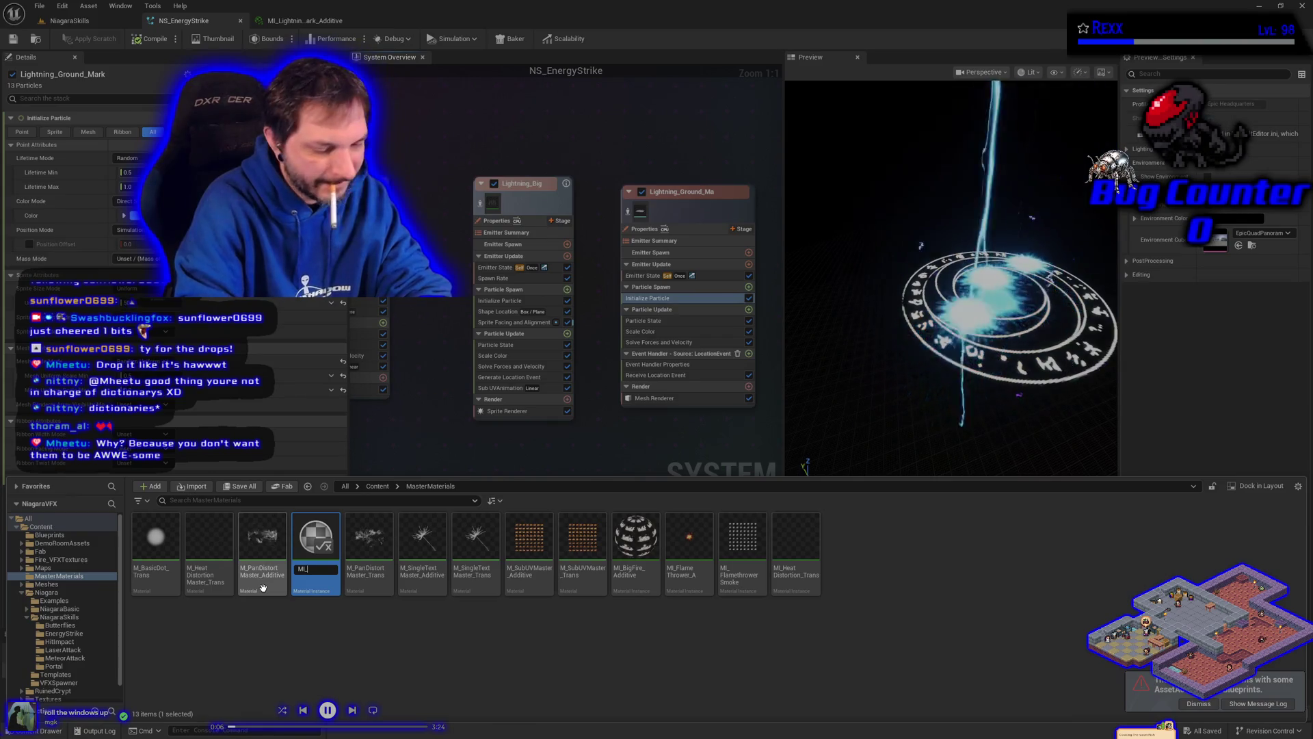
type("EnergyStr")
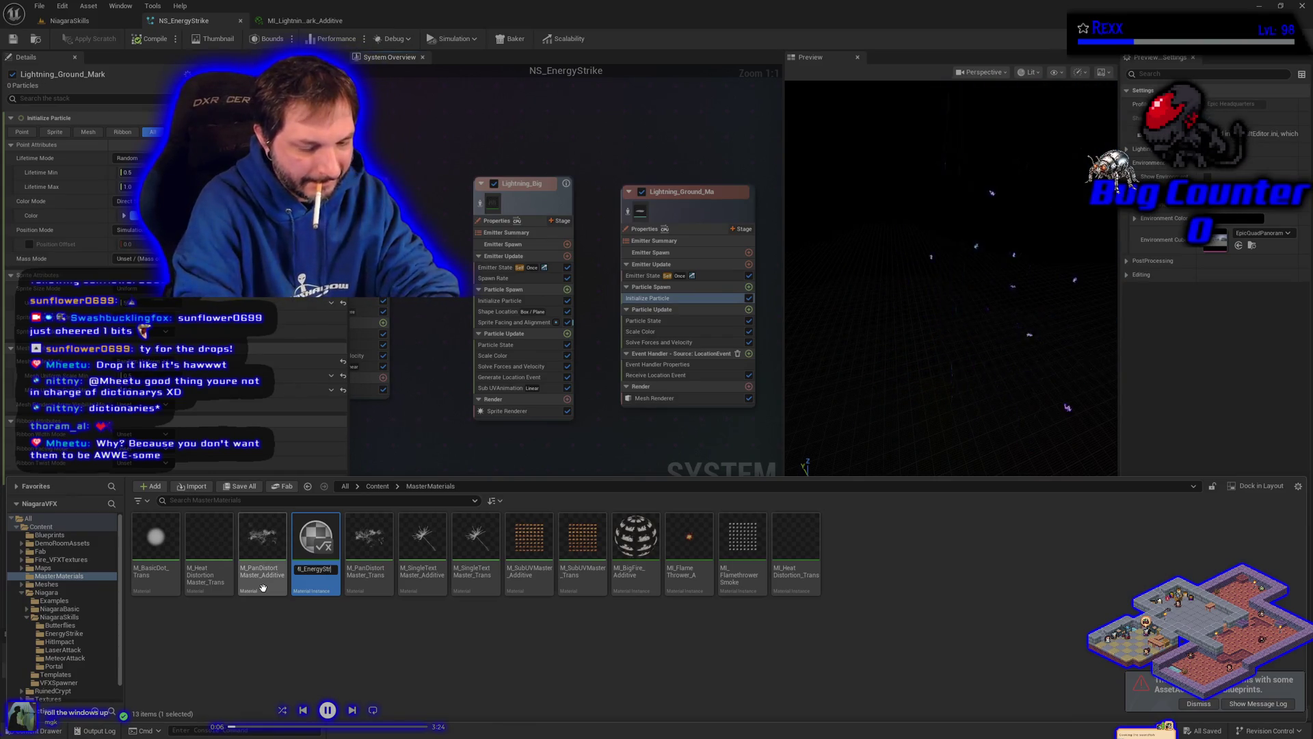
type("ike")
key("Return")
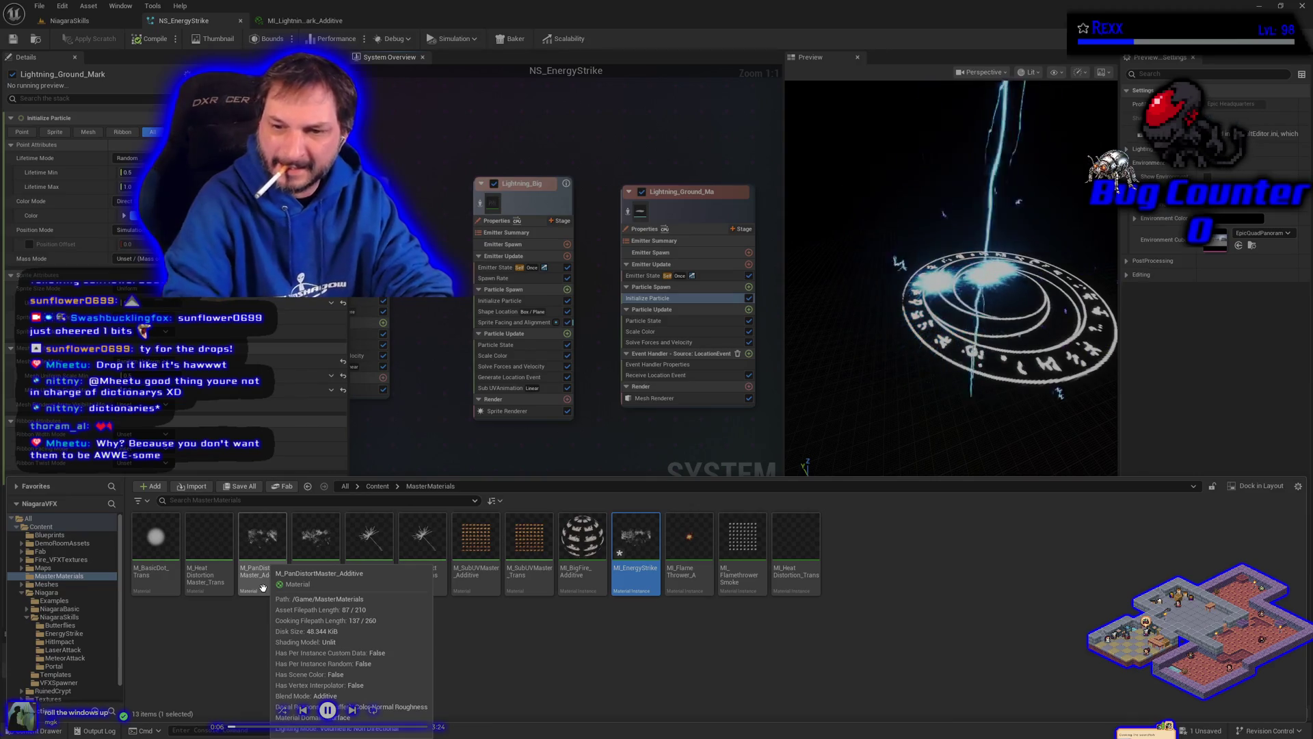
key("F2")
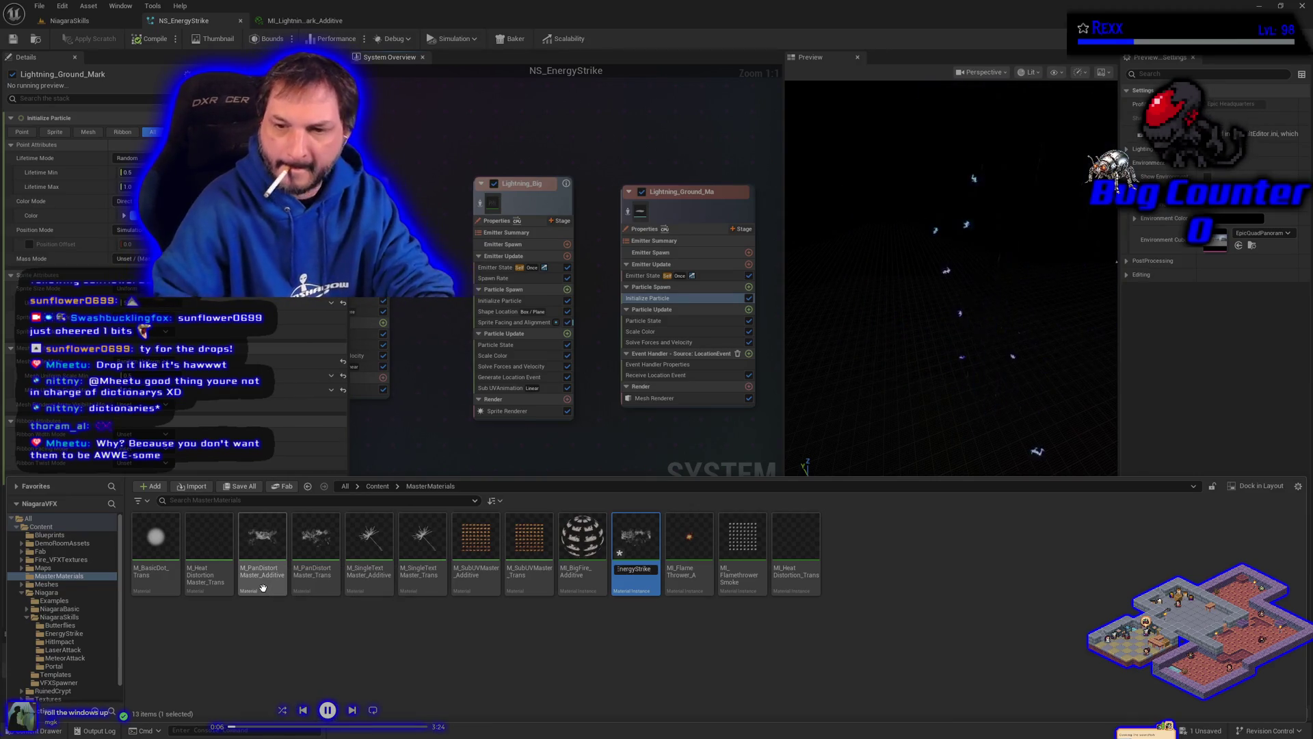
type("_Additi")
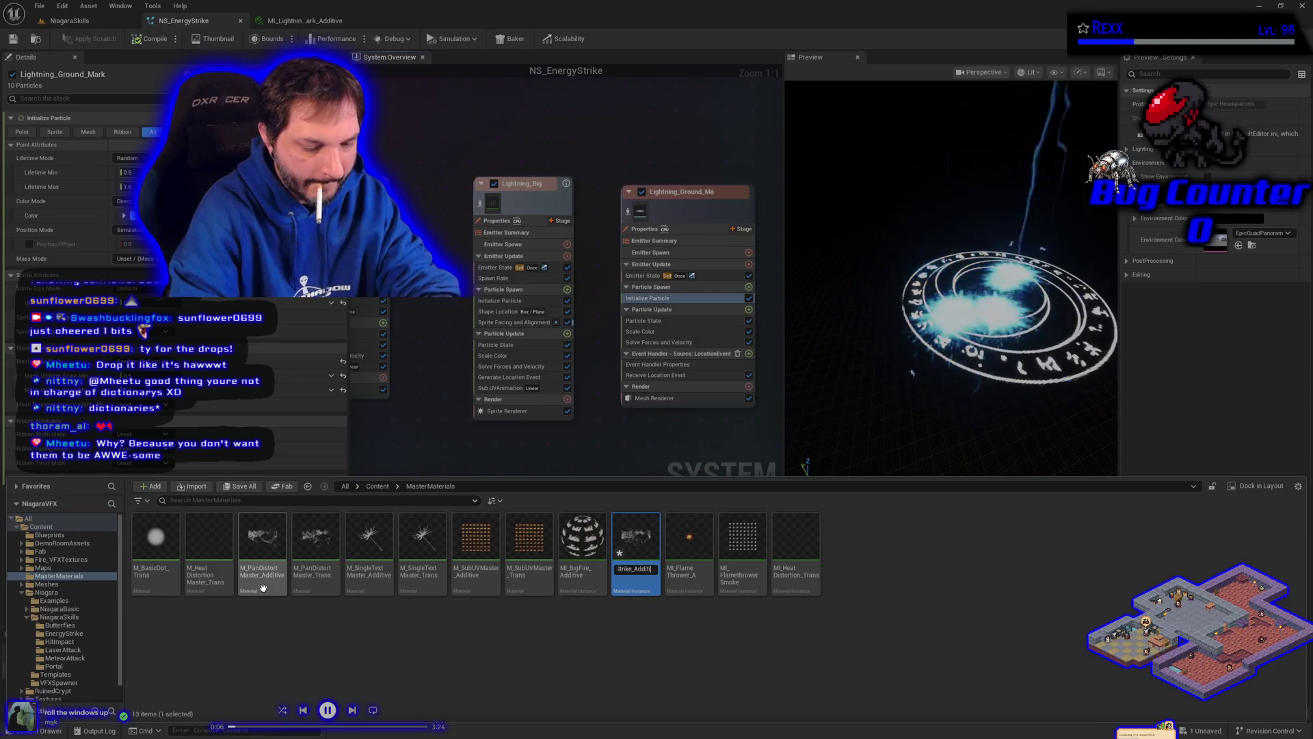
type("ve")
key("Return")
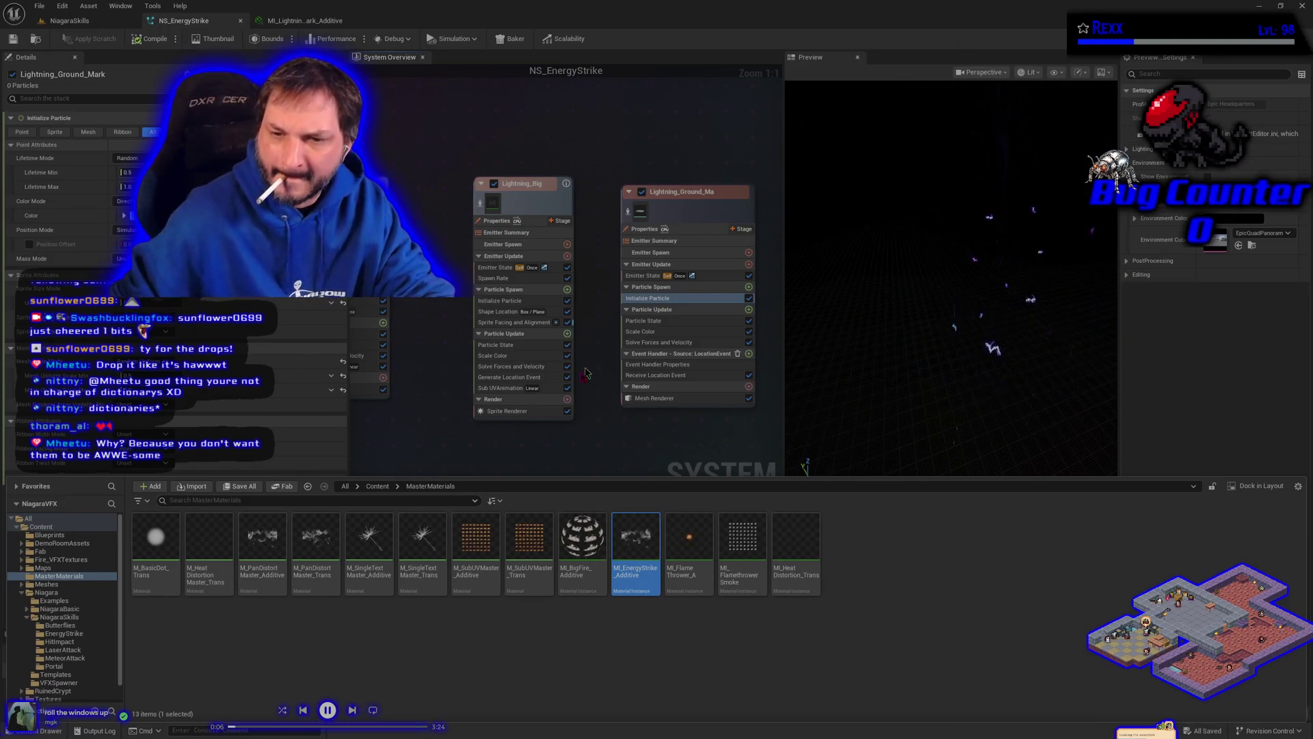
Step: Move MI_EnergyStrike_Additive into the EnergyStrike folder and view that folder
mouse_move(637, 541)
left_mouse_down()
mouse_move(375, 624)
mouse_move(75, 657)
left_mouse_up()
left_click(107, 665)
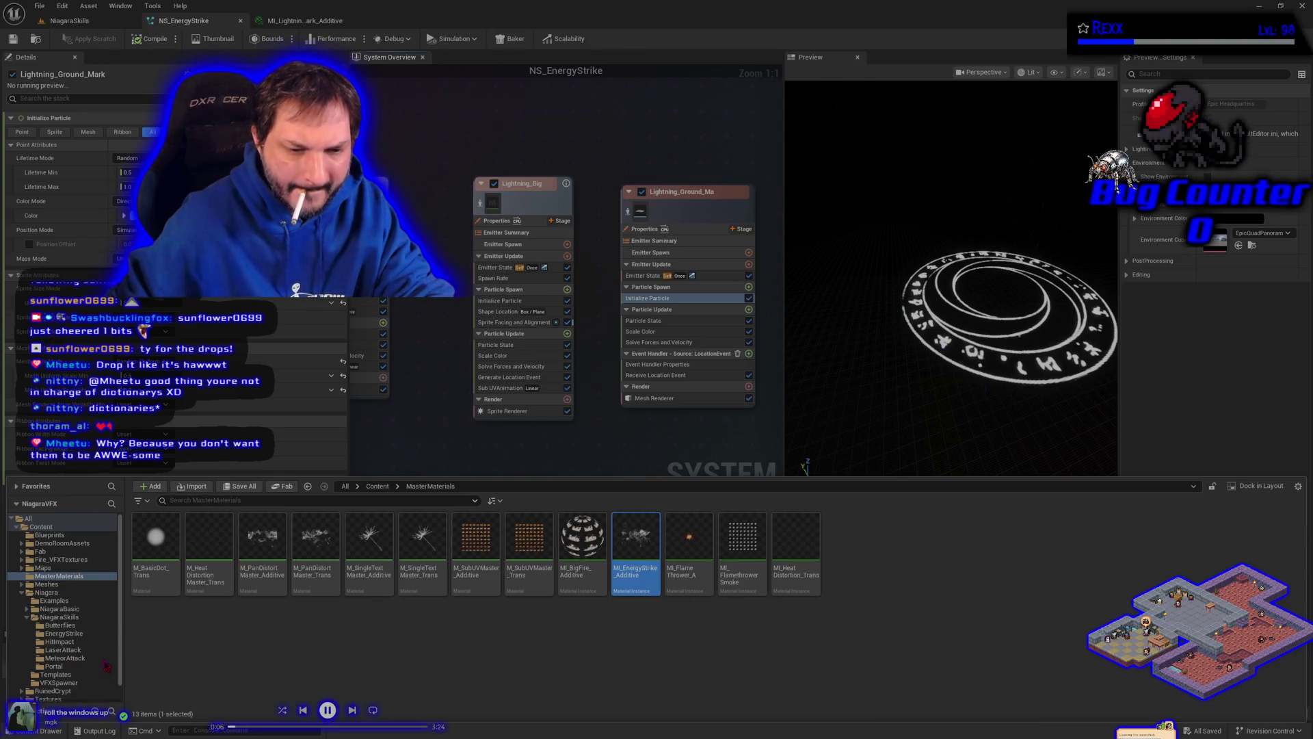
left_click(64, 633)
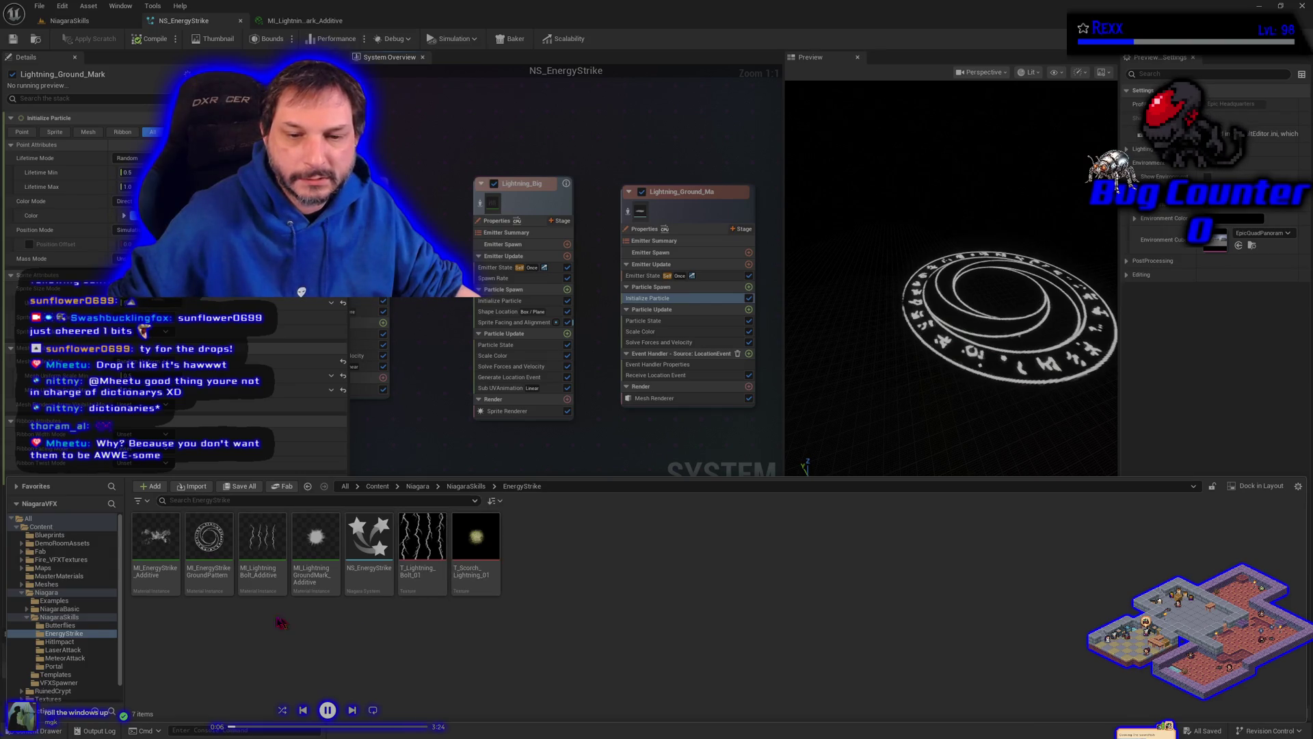
Step: Open MI_EnergyStrike_Additive, tick its MainTexture override, and return to the NiagaraSkills level
double_click(156, 537)
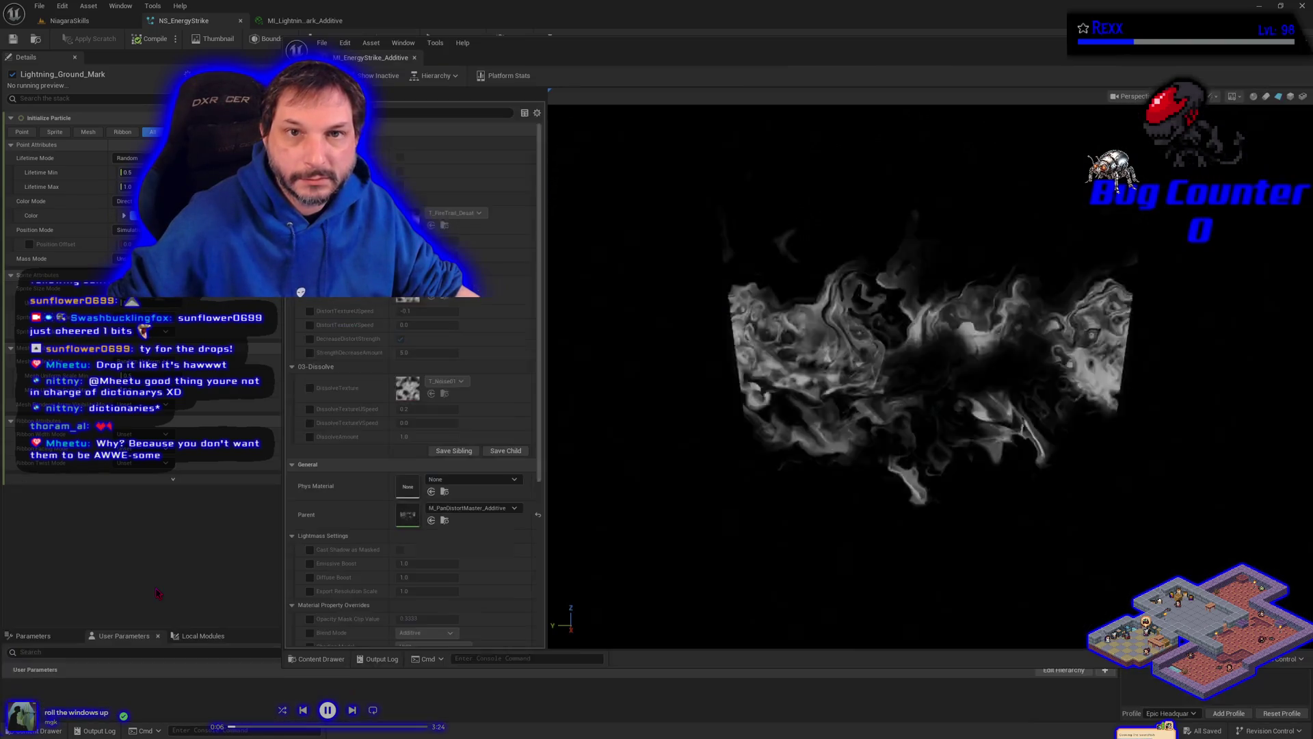
left_click_drag(392, 45, 538, 344)
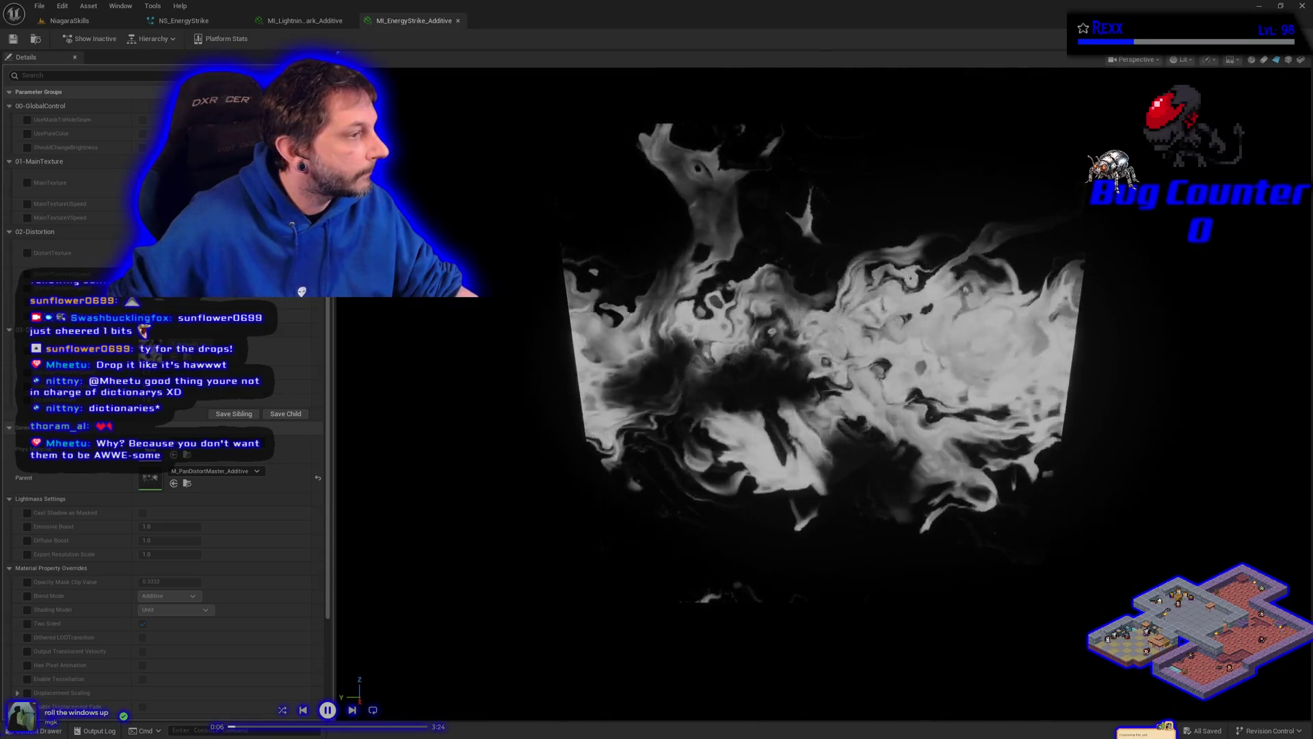
left_click(27, 183)
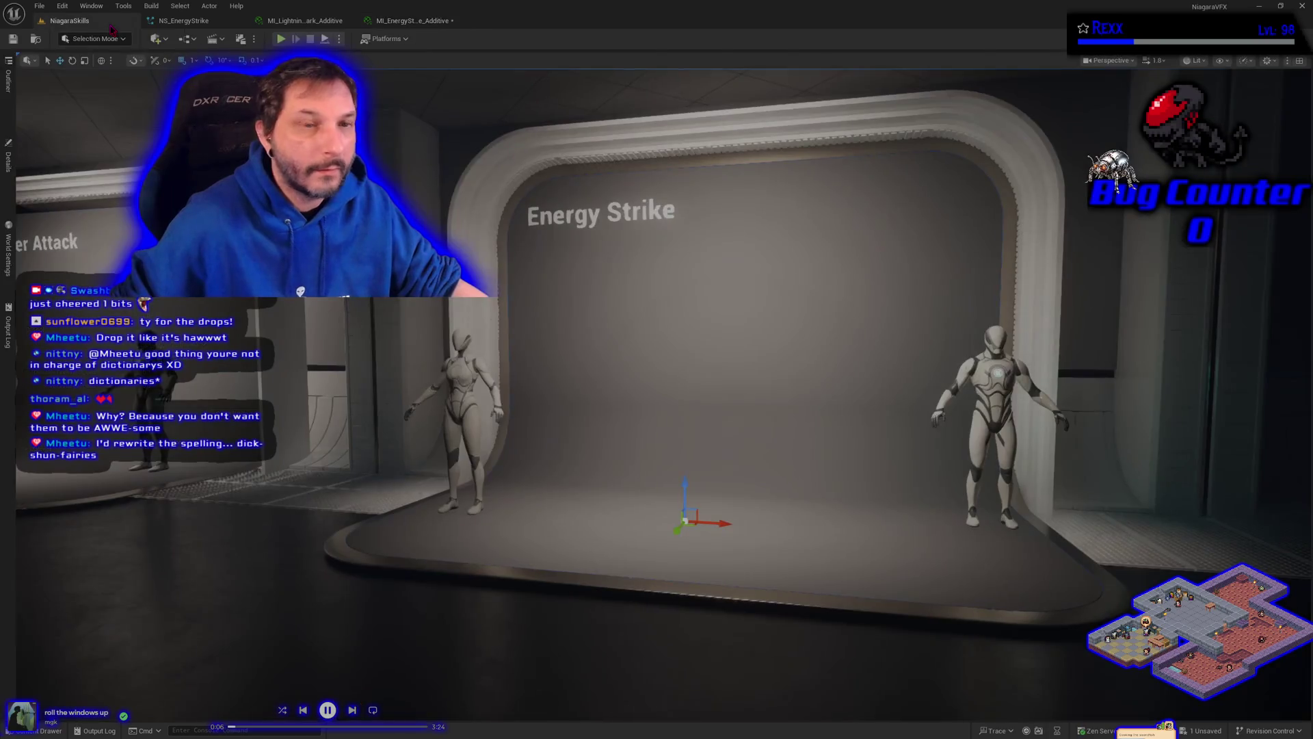
left_click(108, 22)
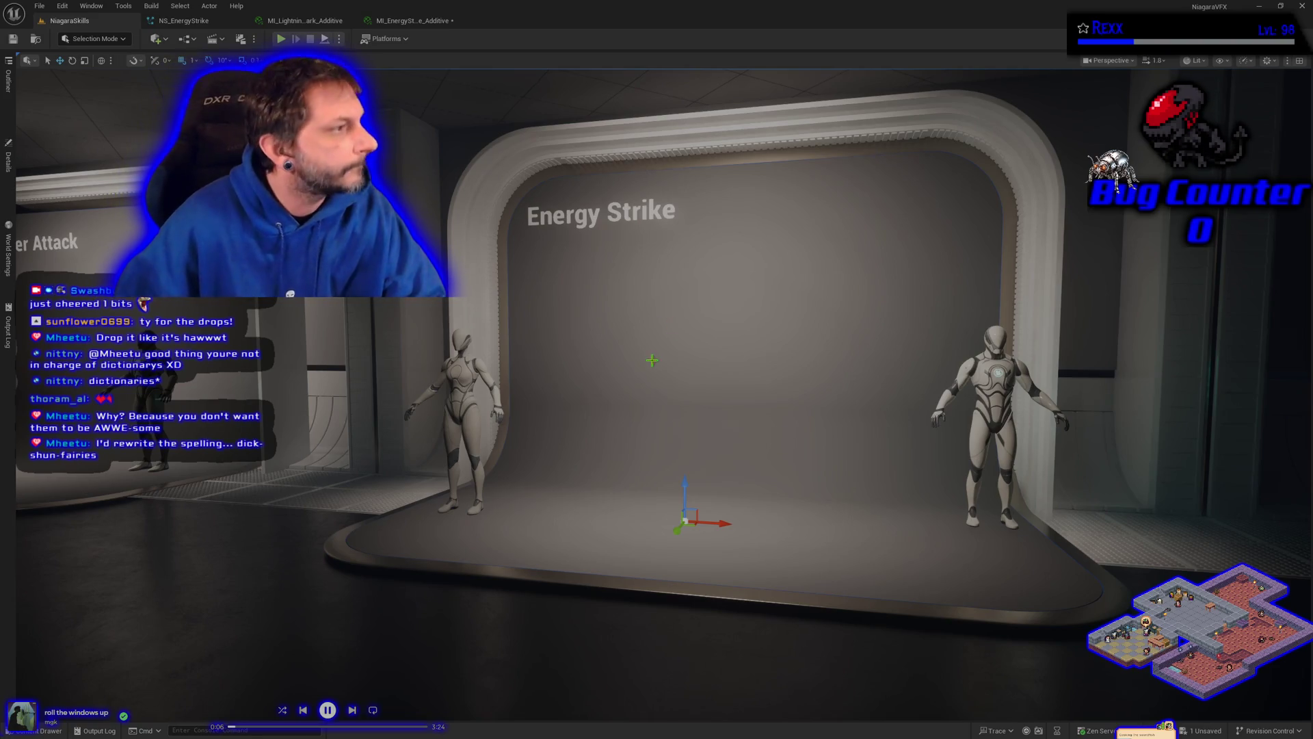
Step: Drag a copy of the nearest display booth over to the left side of the hall
scroll(652, 361, "down", 5)
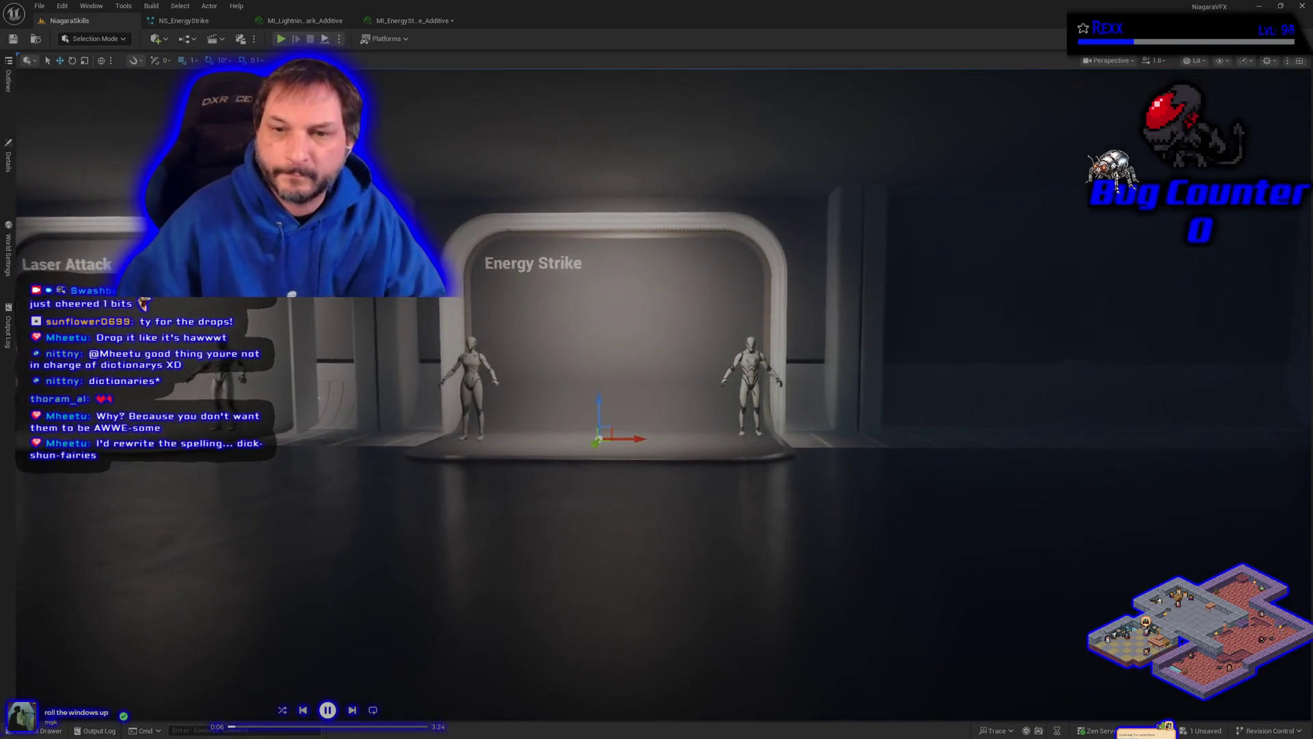
scroll(647, 360, "up", 1)
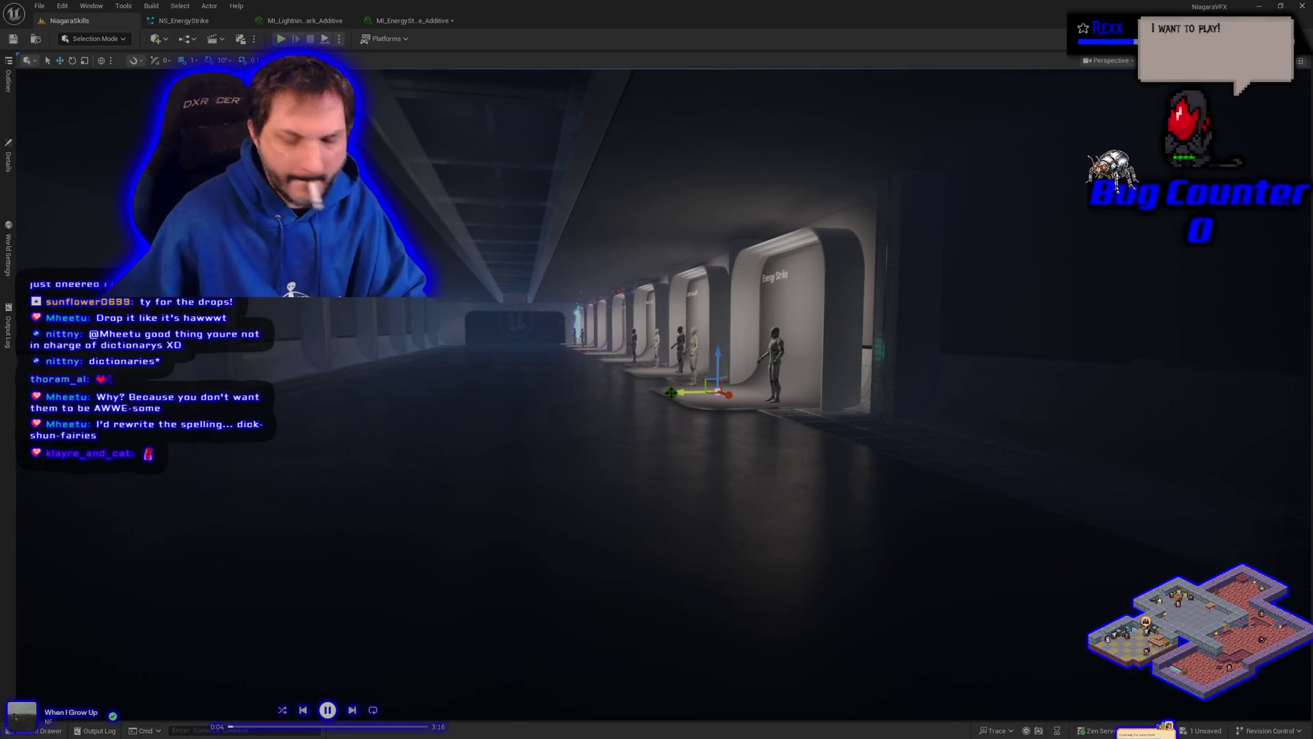
left_click_drag(680, 392, 286, 394)
key("ctrl+z")
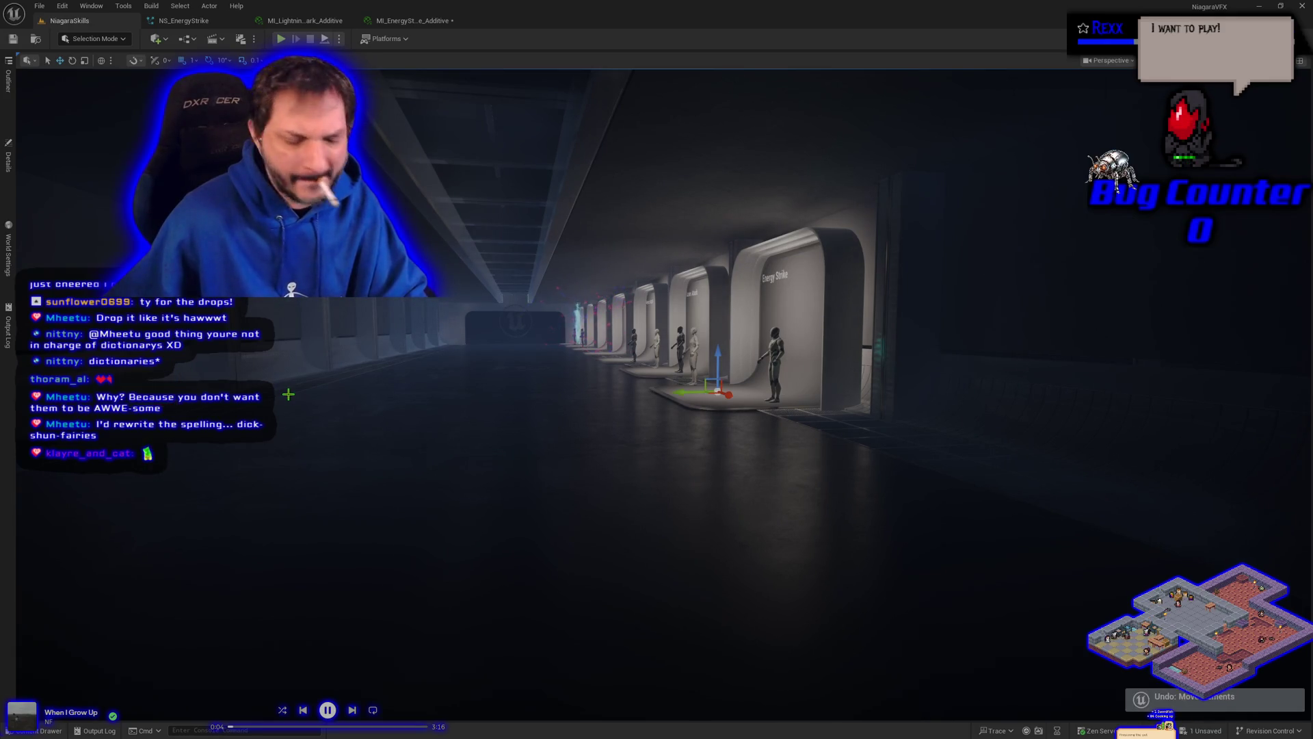
left_click(827, 302)
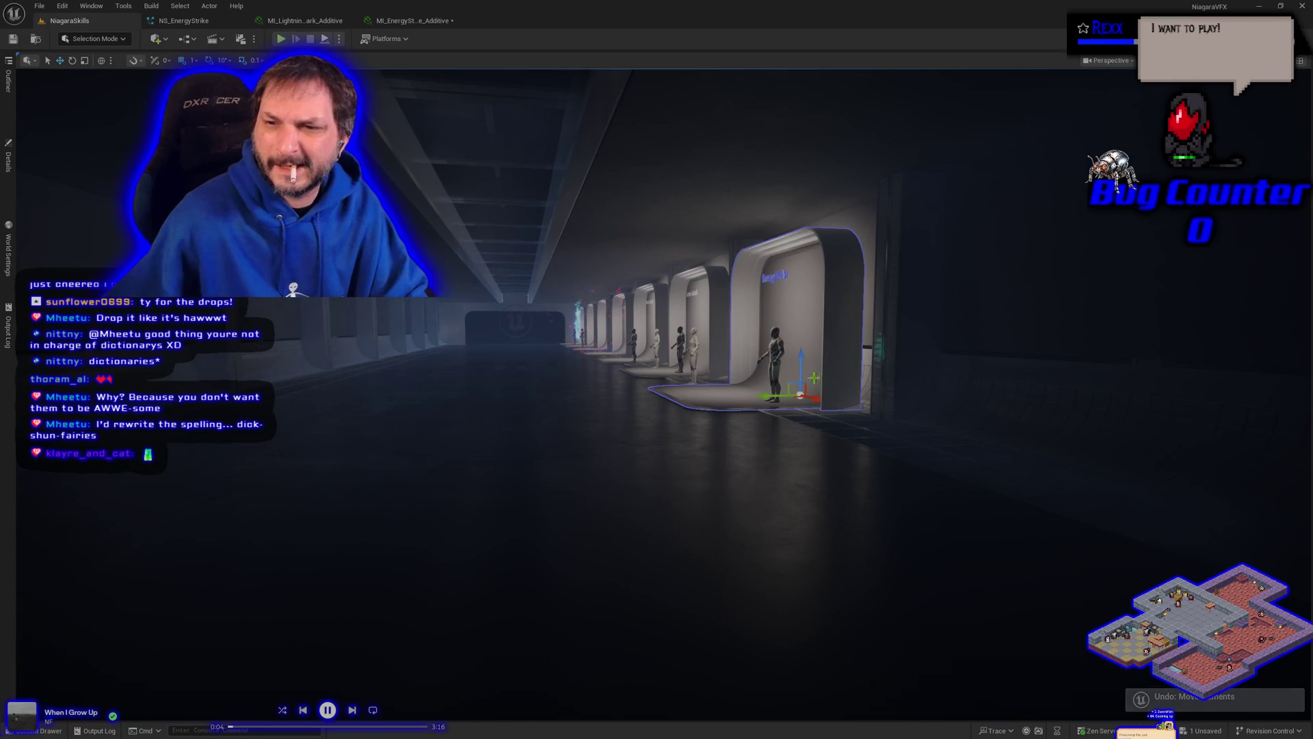
left_click_drag(766, 397, 368, 399)
left_click(8, 78)
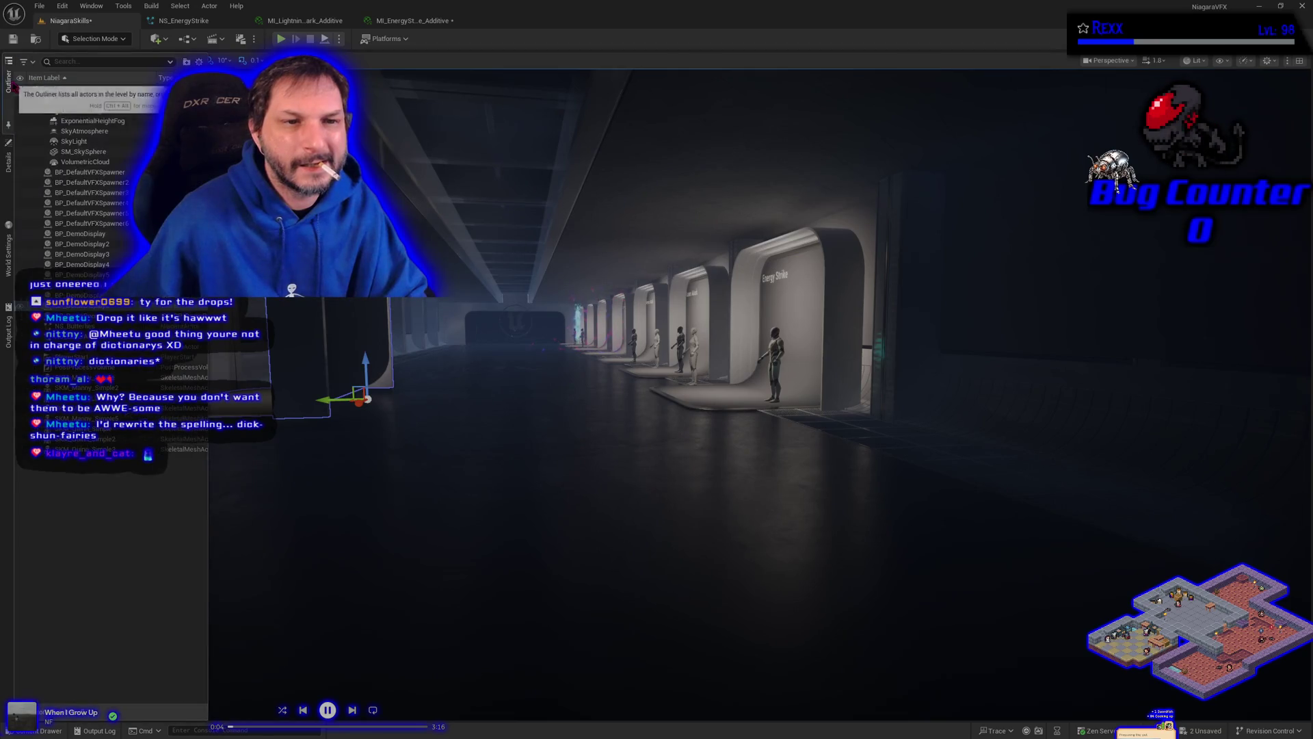
key("ctrl+z")
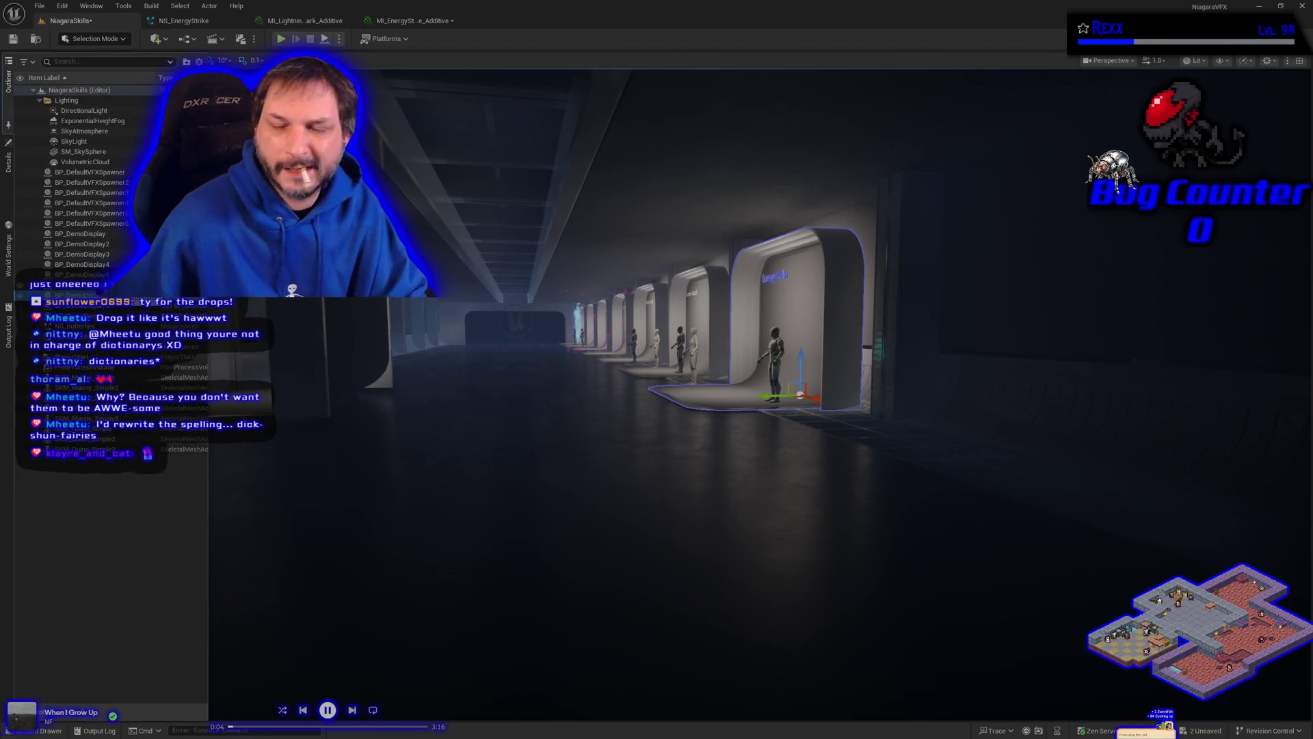
Step: Select the left booth in the Outliner and rotate it about -150° to face the corridor
left_click(92, 223)
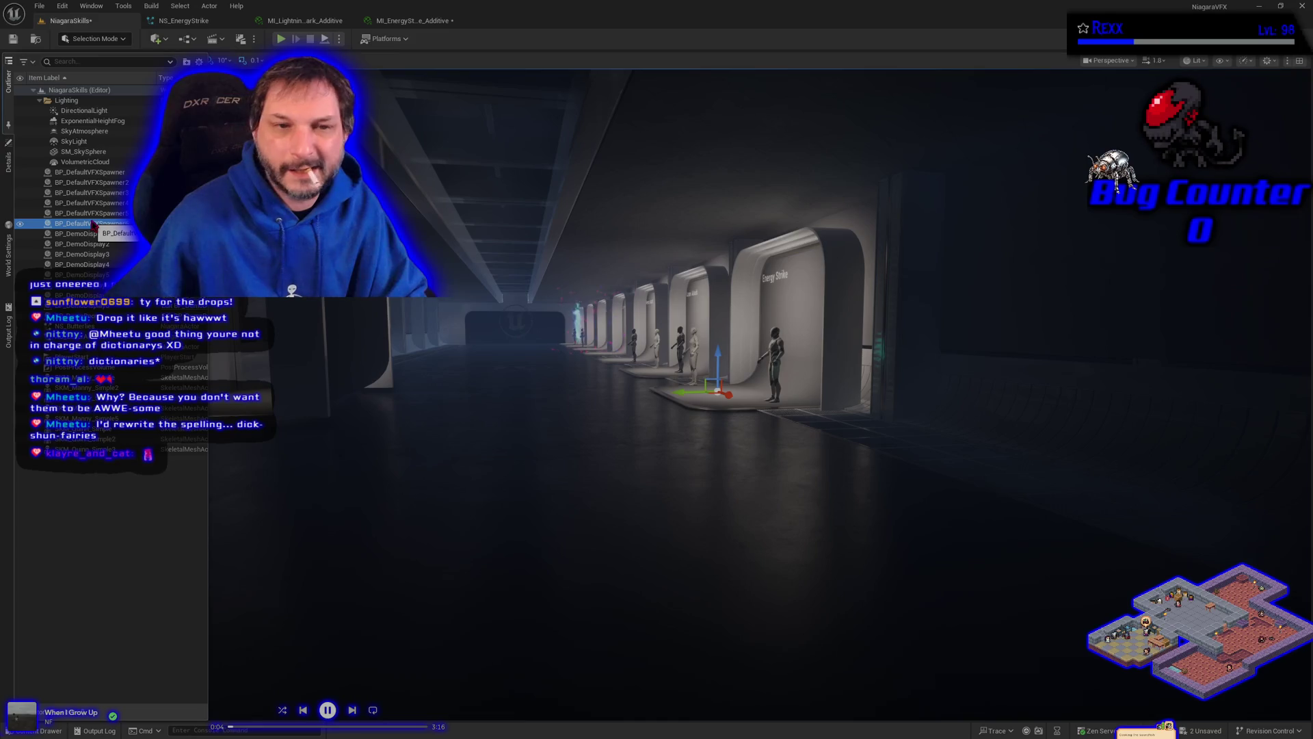
key("Up")
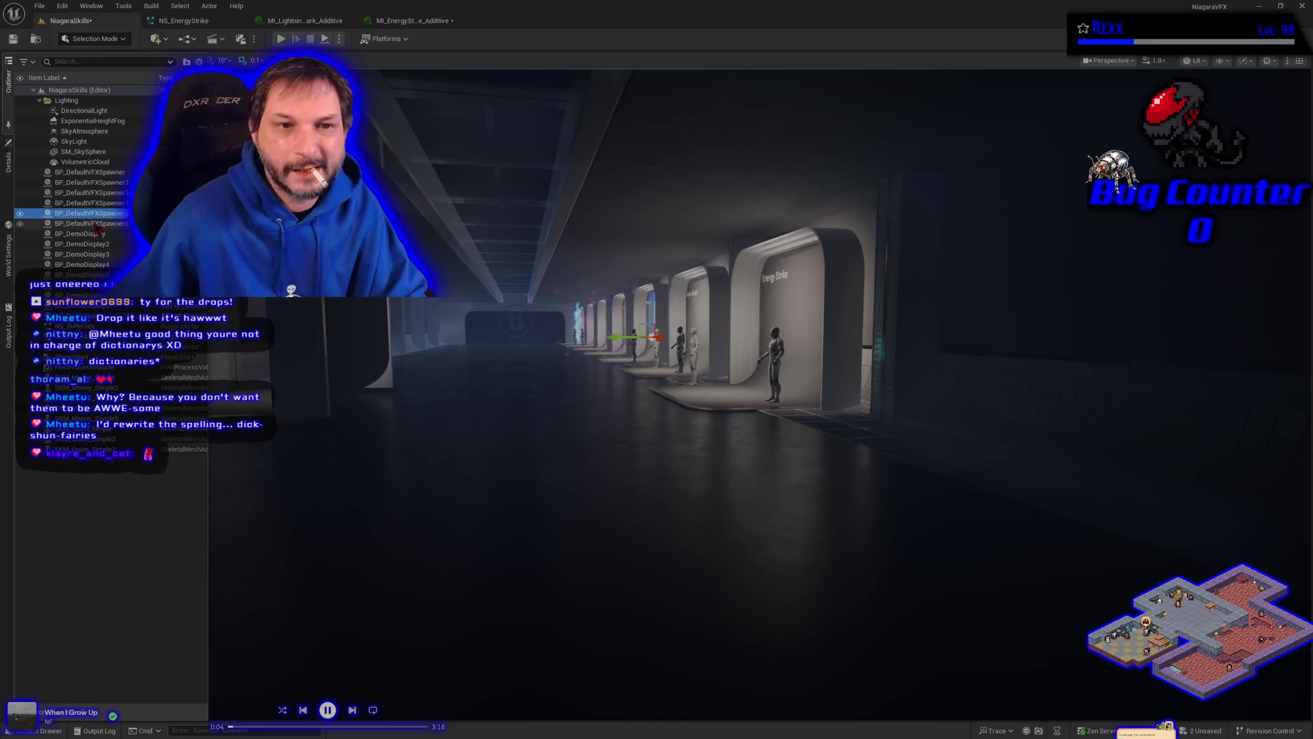
key("Down")
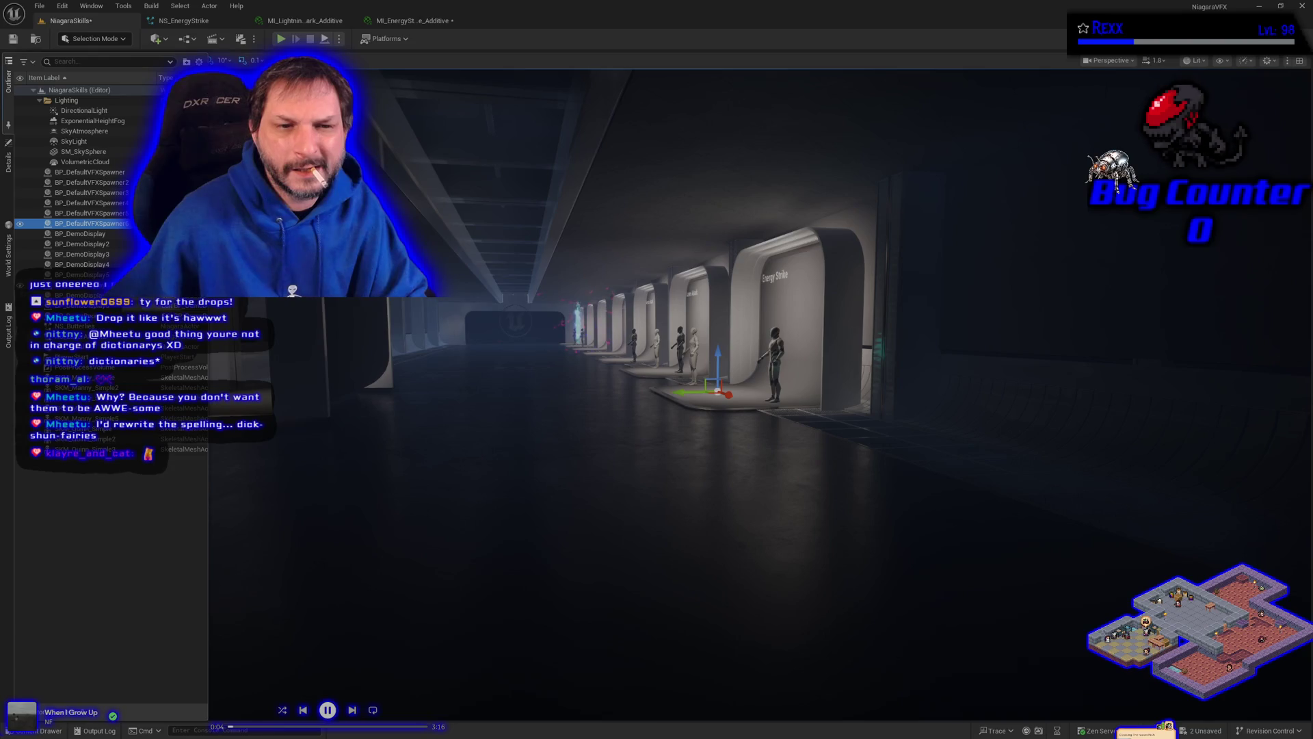
left_click(113, 285)
left_click(113, 295)
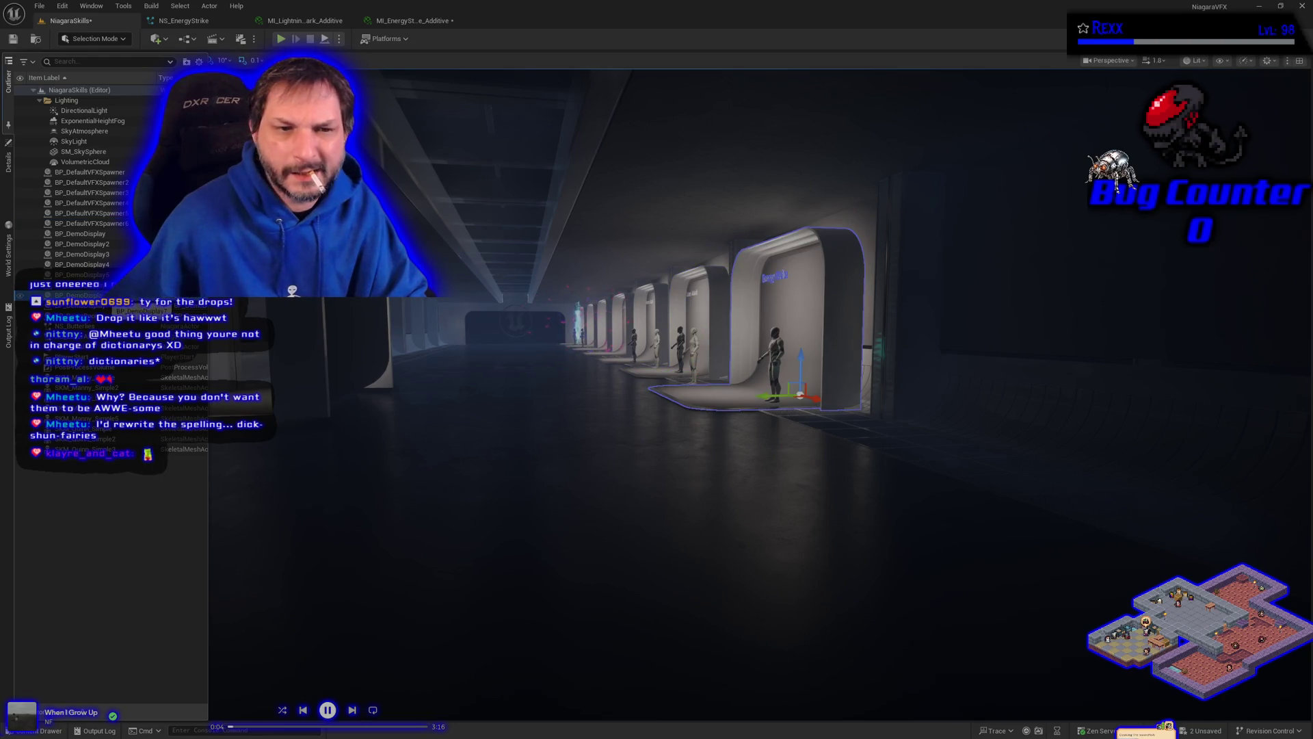
key("Down")
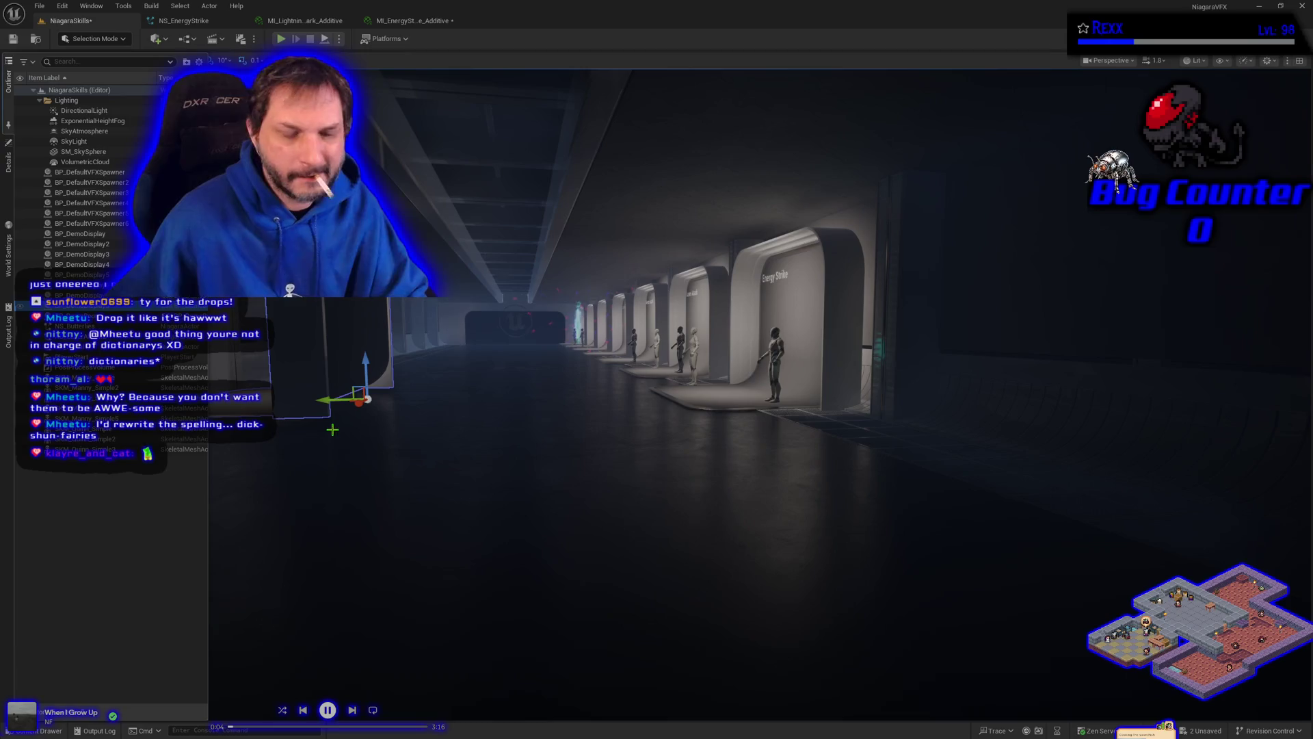
key("e")
mouse_move(370, 403)
left_mouse_down()
mouse_move(418, 396)
mouse_move(416, 419)
mouse_move(370, 421)
left_mouse_up()
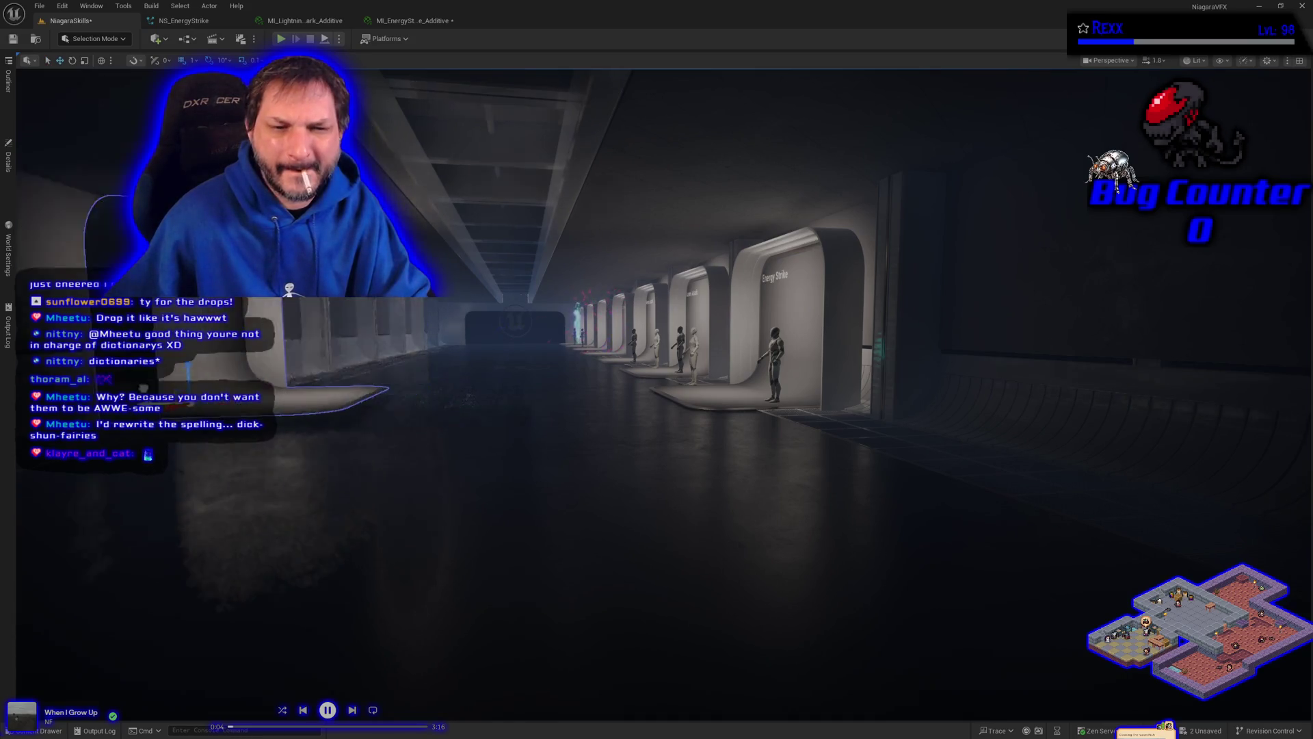
Step: Change the new booth's Title Text from Energy Strike to 'Custom Rotator' and save the level
key("f")
mouse_move(469, 461)
left_mouse_down()
mouse_move(314, 462)
mouse_move(267, 416)
left_mouse_up()
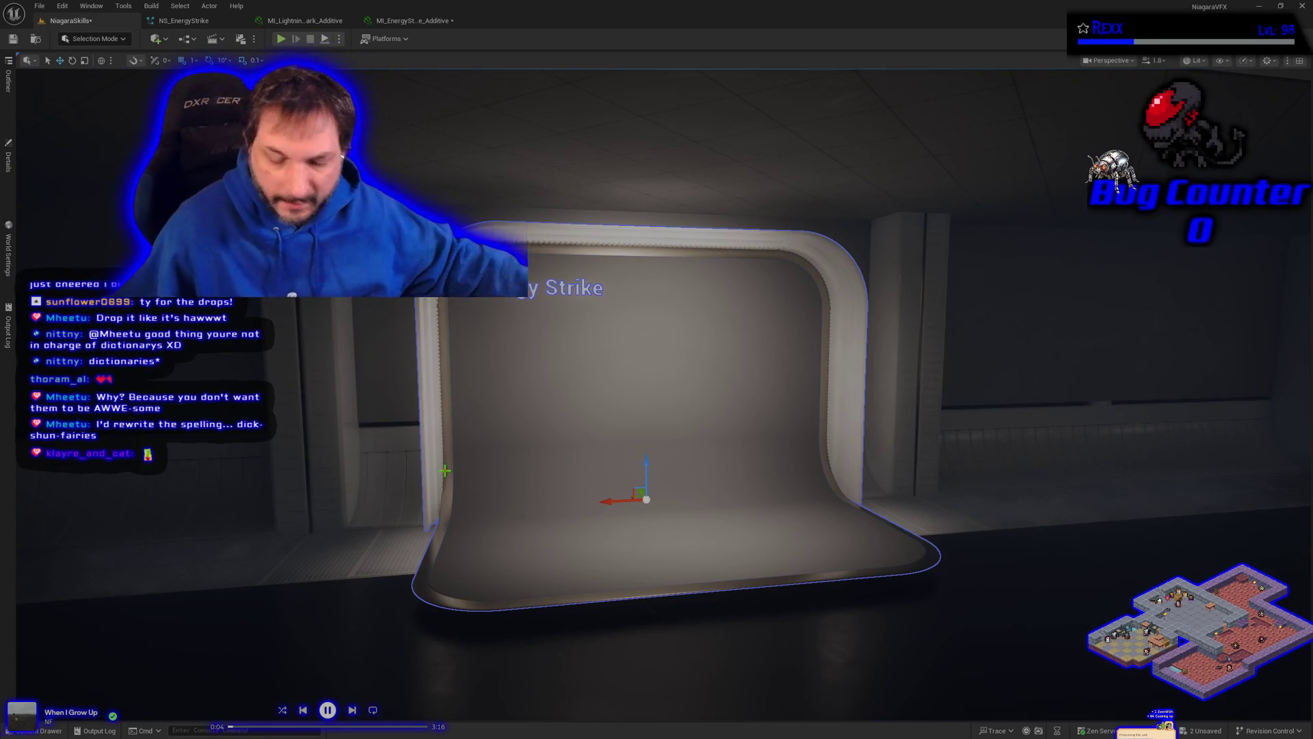
mouse_move(445, 470)
left_mouse_down()
mouse_move(418, 438)
mouse_move(370, 469)
left_mouse_up()
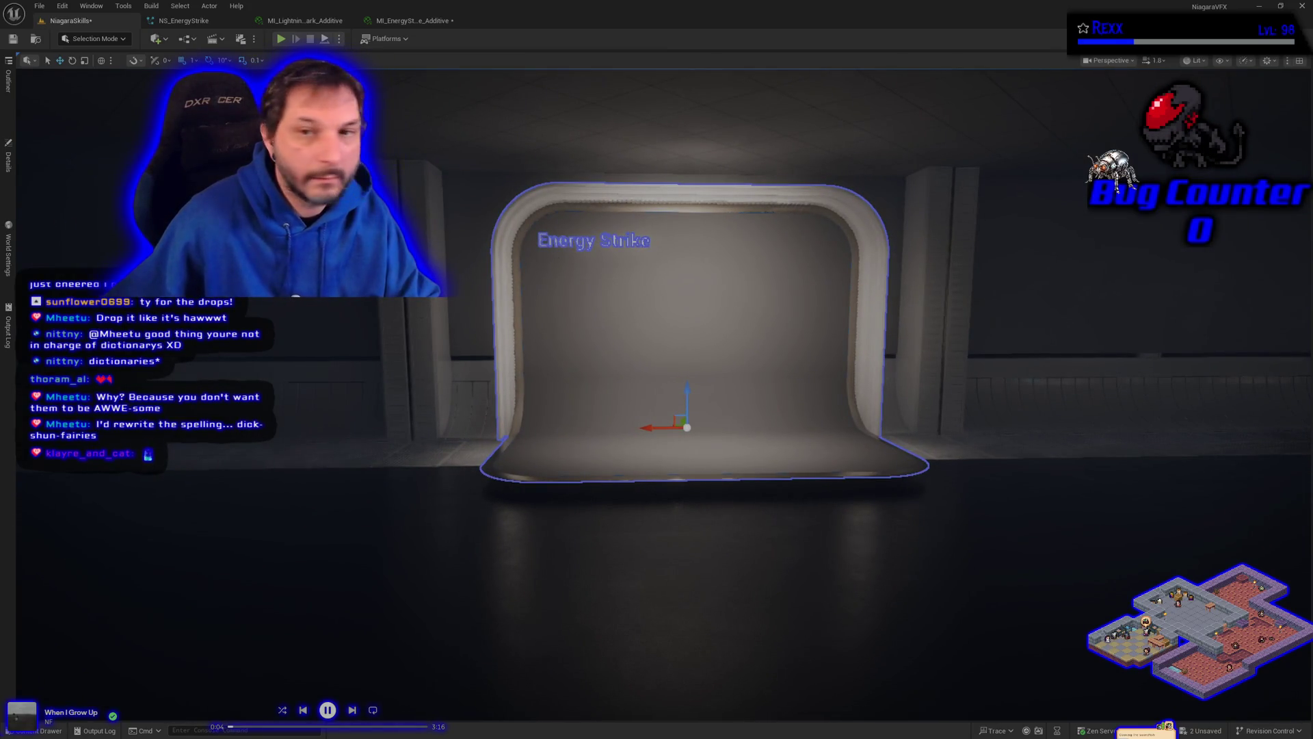
left_click(8, 156)
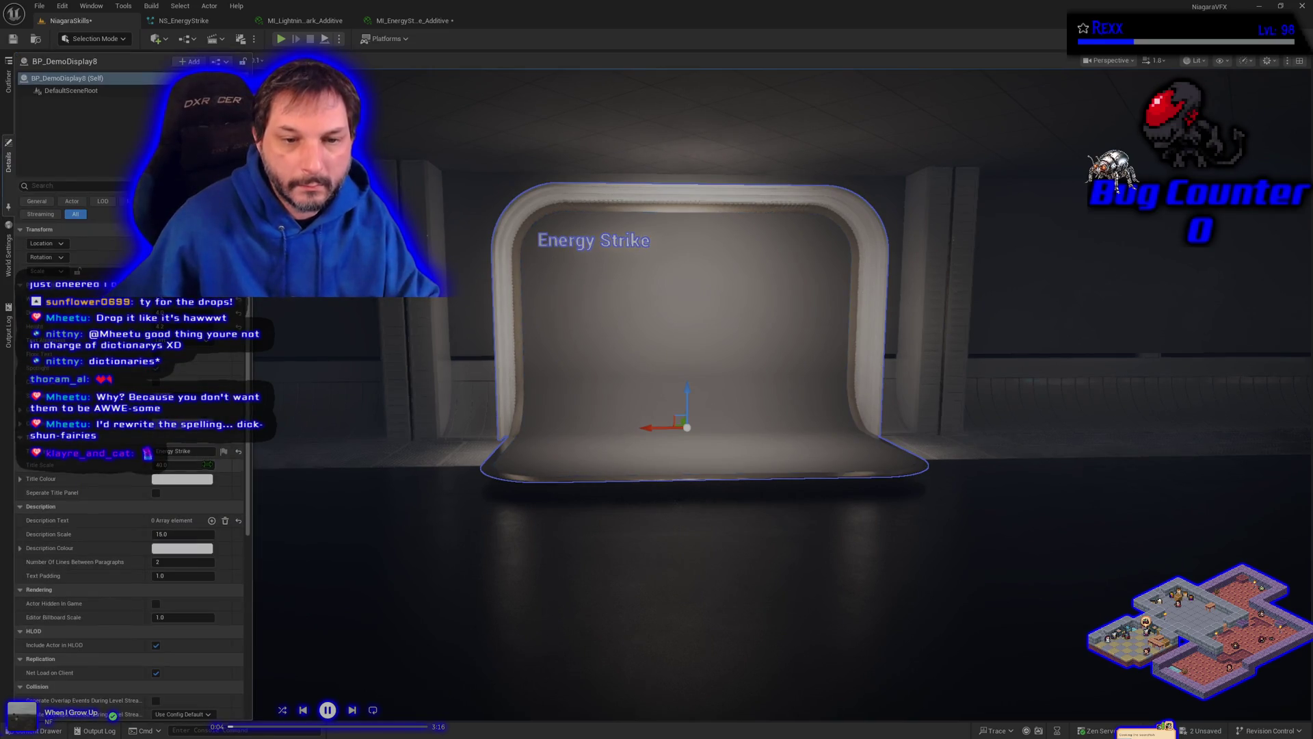
left_click(204, 452)
key("BackSpace")
type("Custom Rotator")
key("Return")
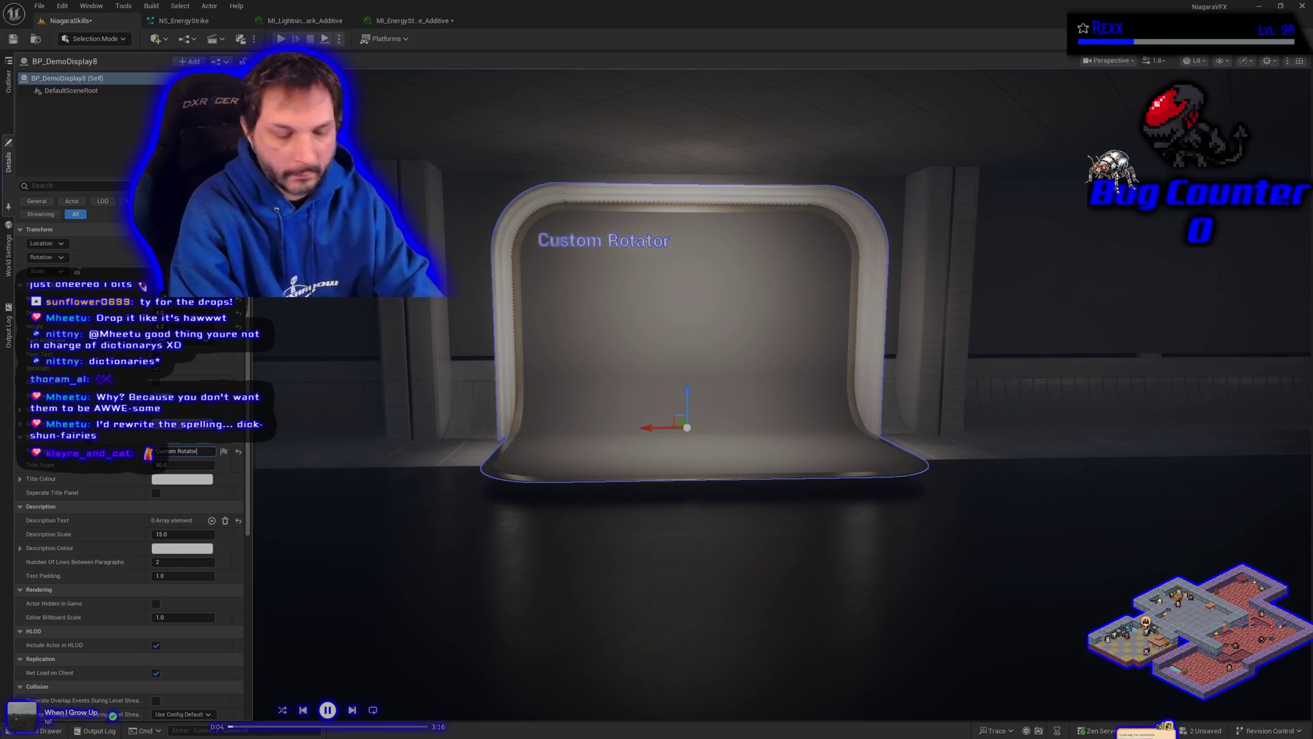
key("ctrl+s")
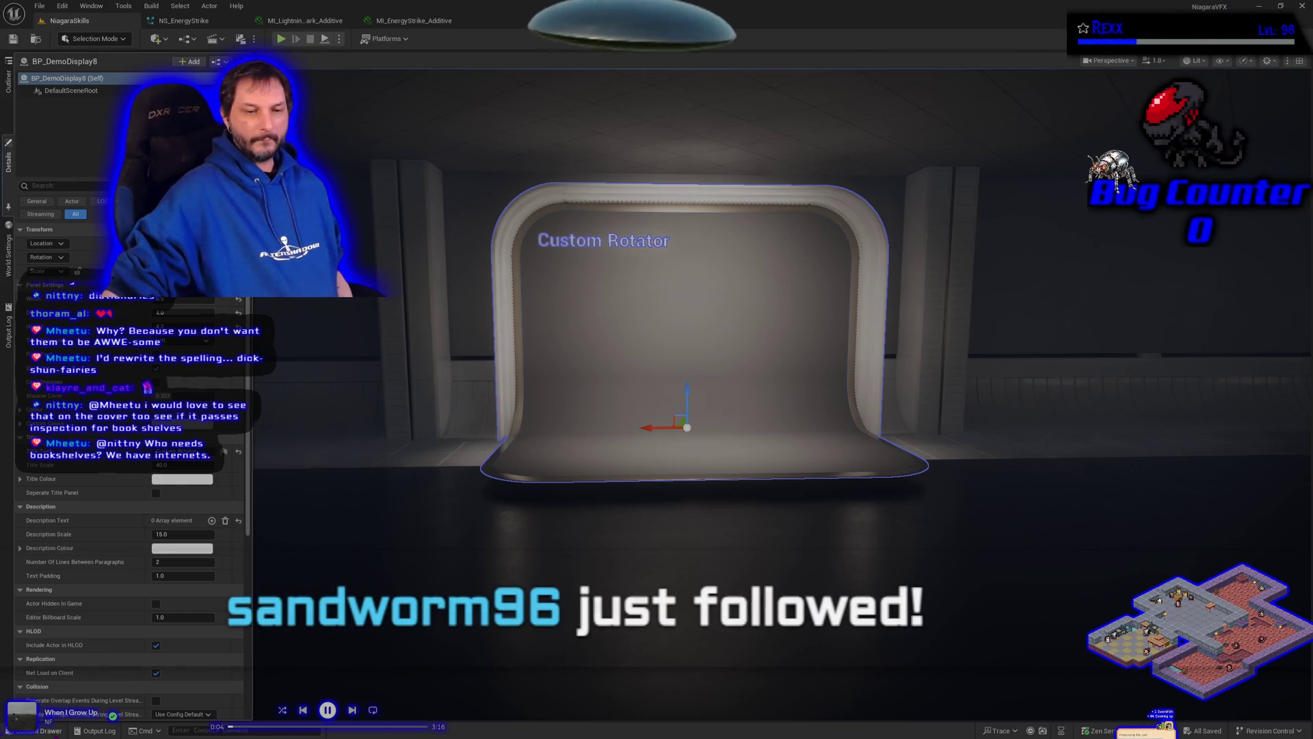
Step: Create a new folder named UVExample in Niagara/Examples
left_click(55, 731)
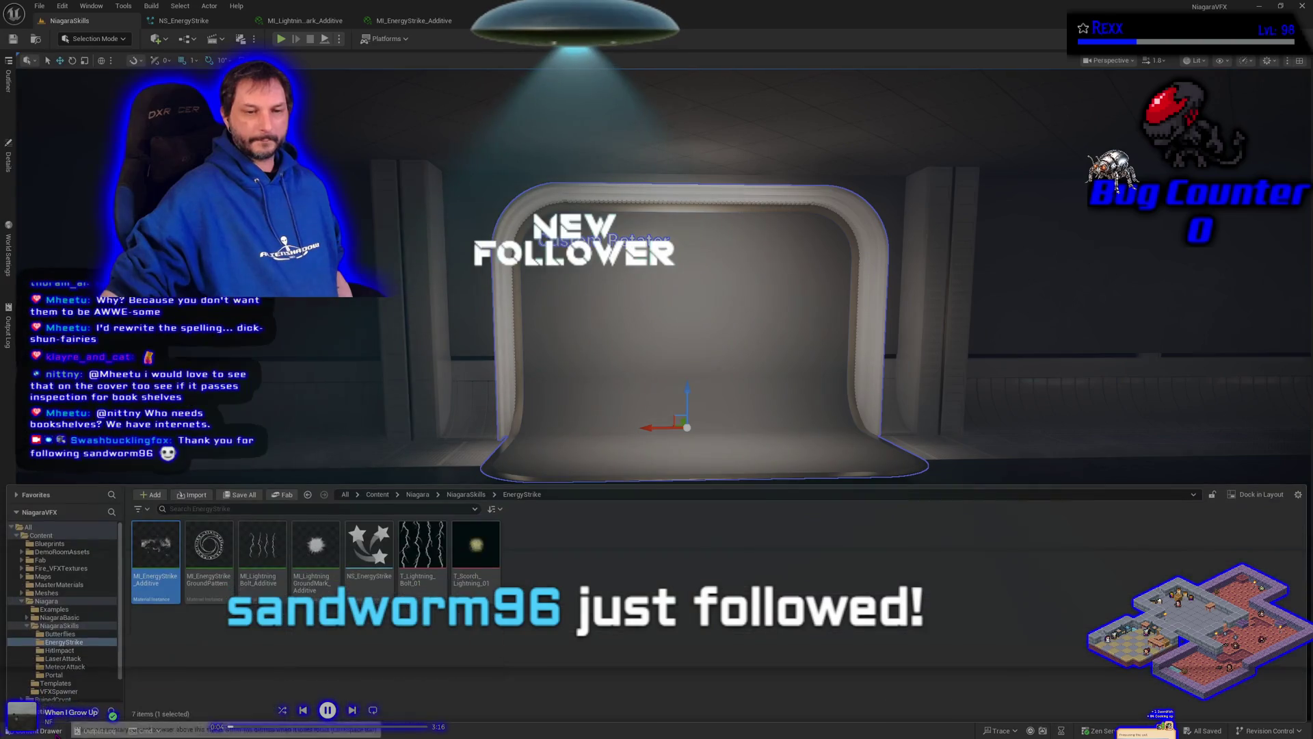
left_click(65, 610)
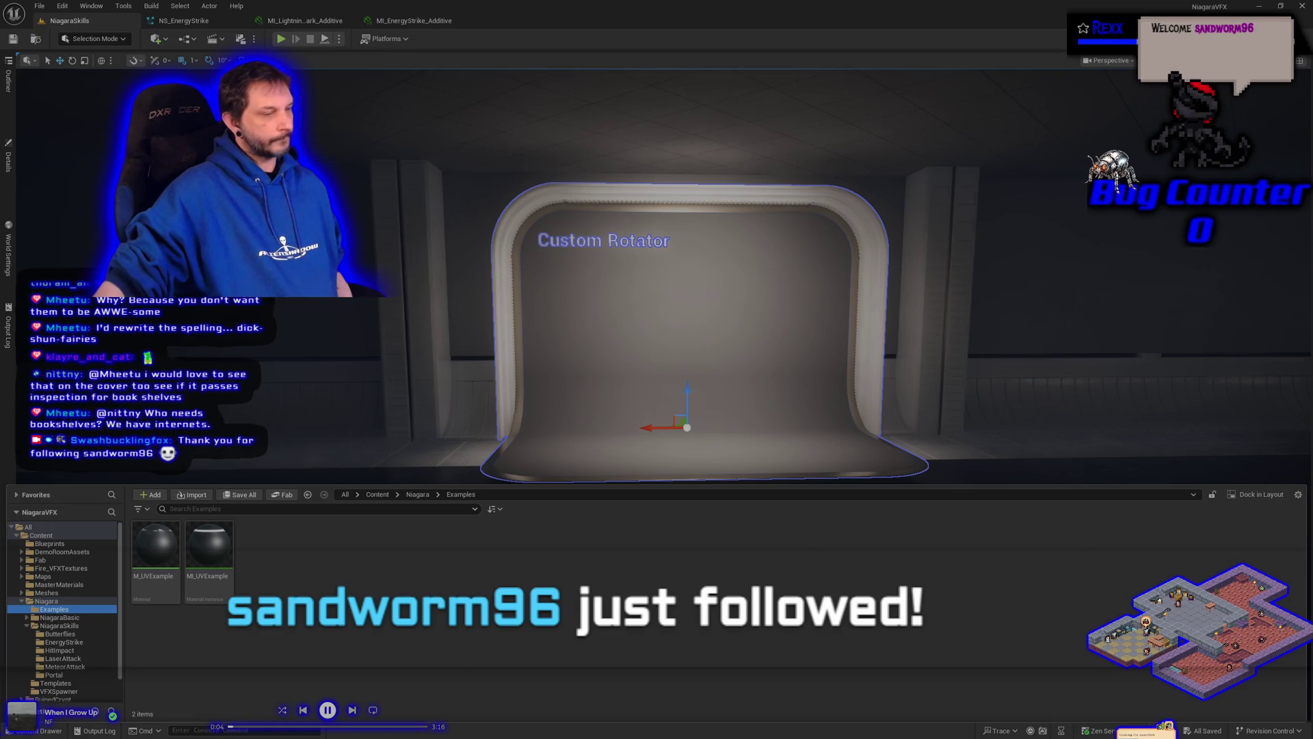
right_click(315, 649)
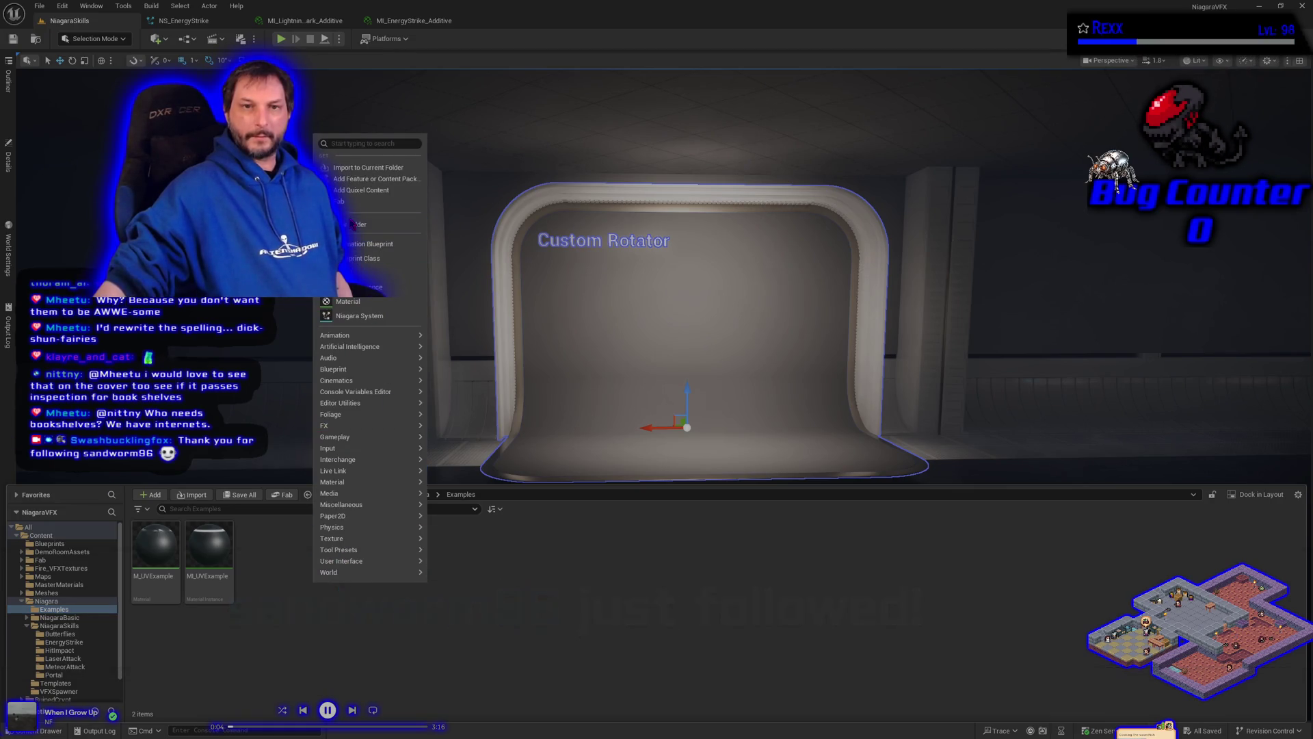
key("Escape")
type("U")
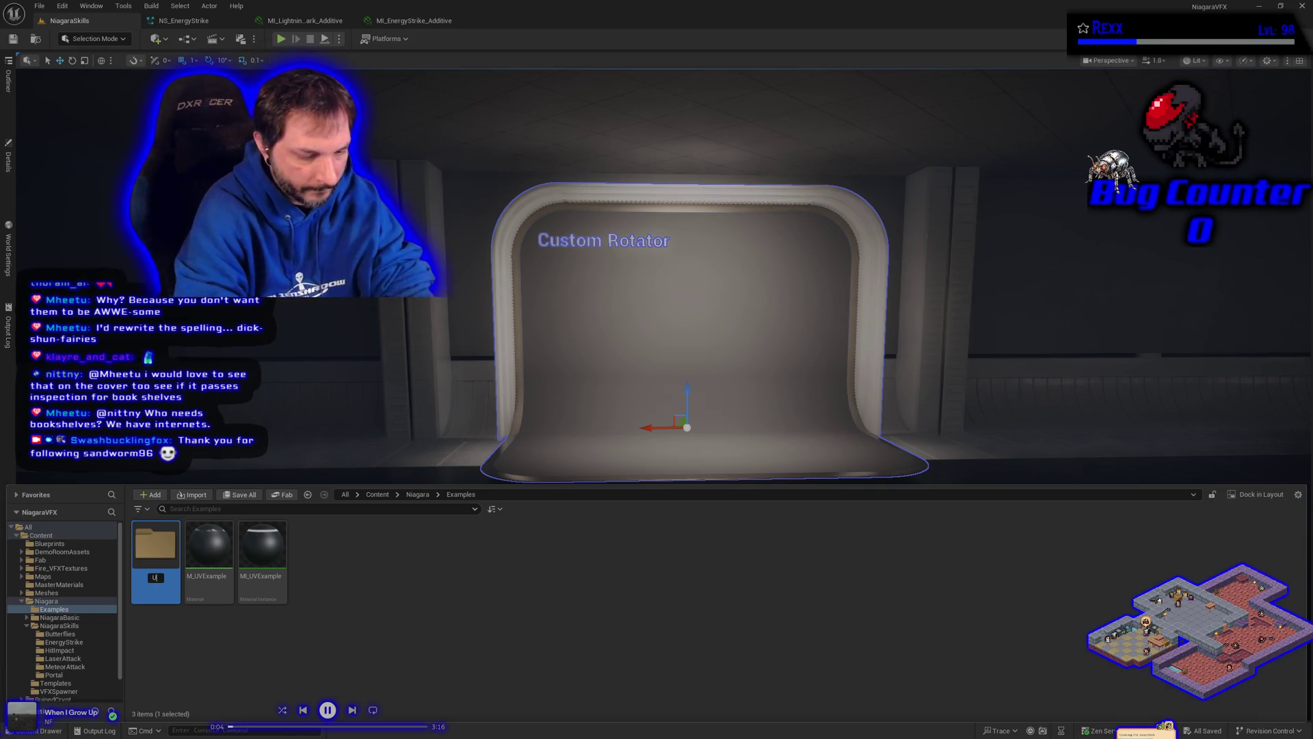
type("VExample")
key("Return")
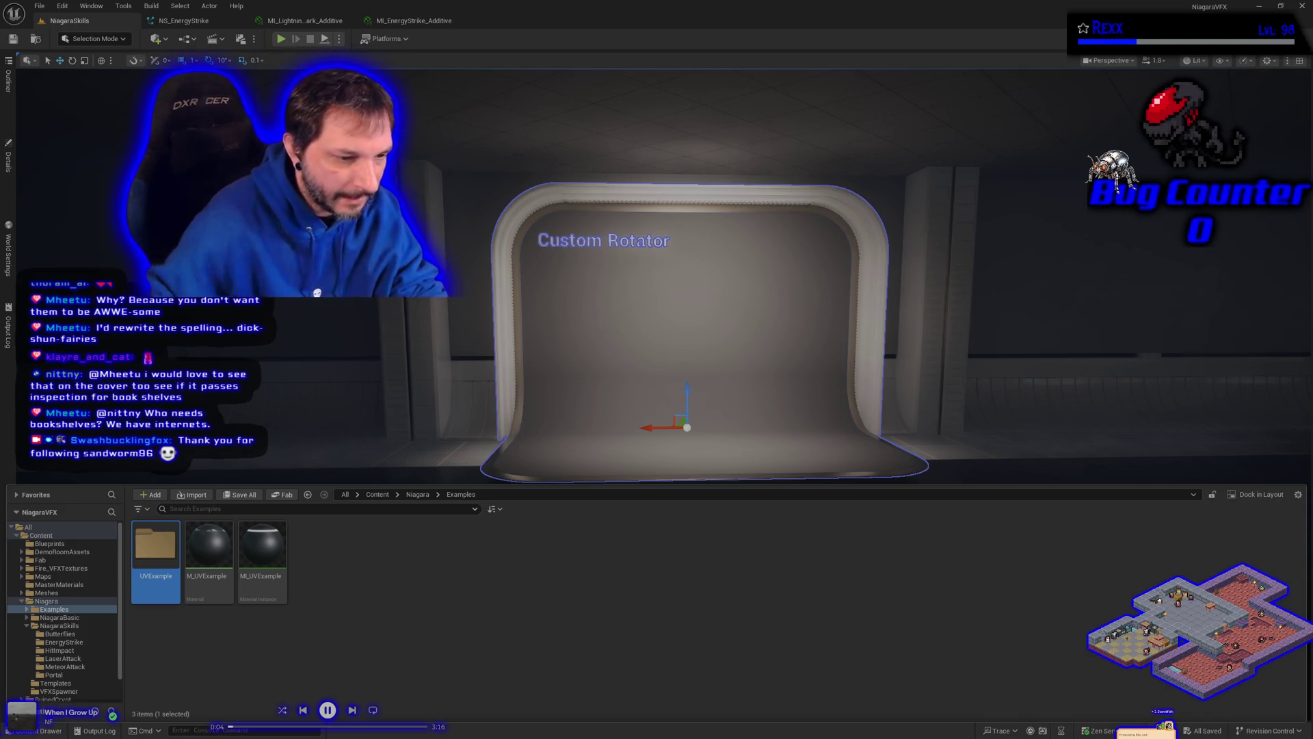
Step: Move M_UVExample and MI_UVExample into the UVExample folder
left_click(322, 573)
left_click(208, 557)
left_click(263, 558, "ctrl")
mouse_move(223, 579)
left_mouse_down()
mouse_move(160, 558)
mouse_move(166, 568)
left_mouse_up()
left_click(202, 583)
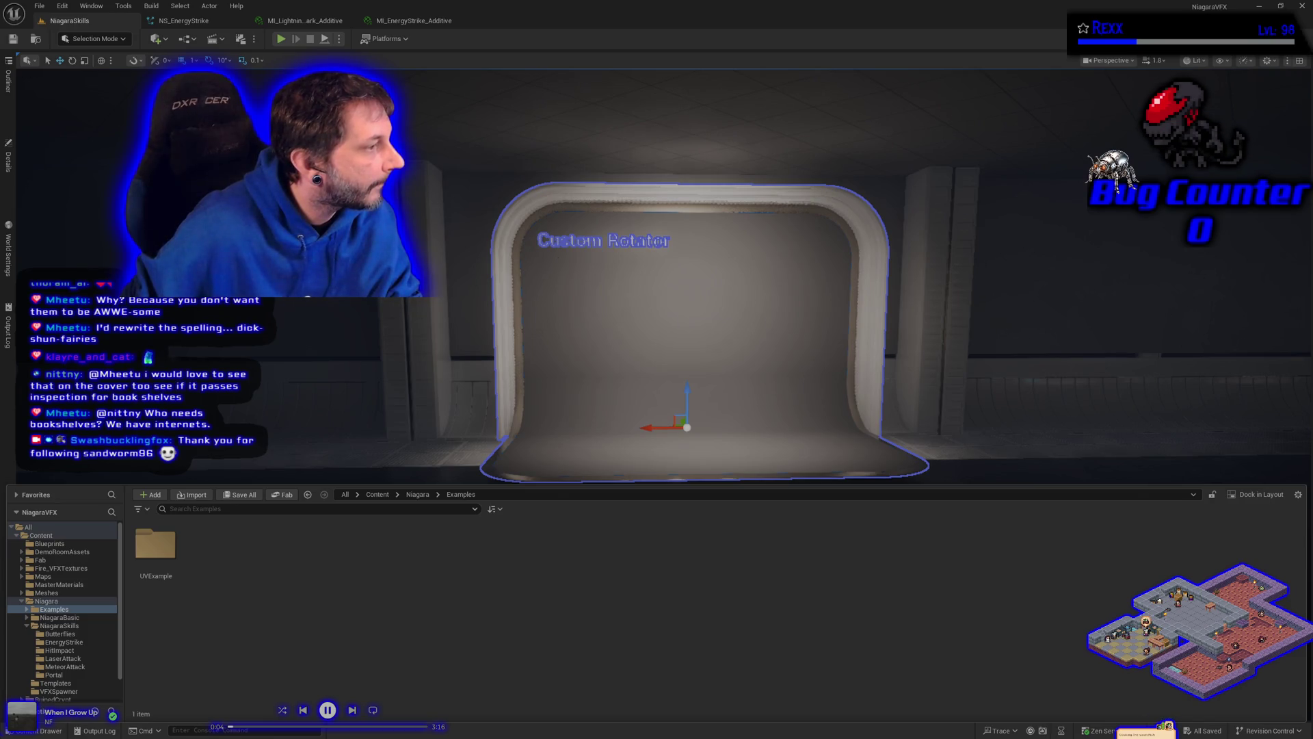
Step: Create another folder in Examples named CustomRotator
right_click(287, 548)
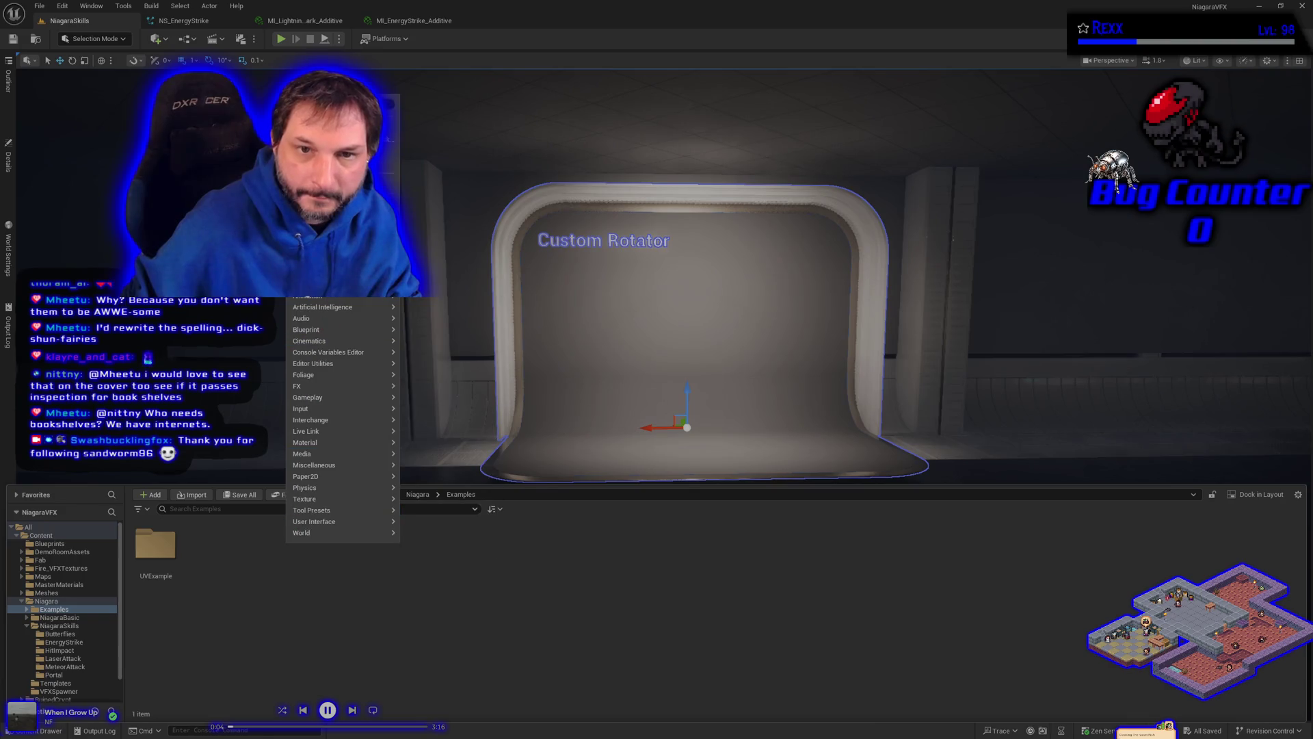
left_click(321, 127)
type("CustomRot")
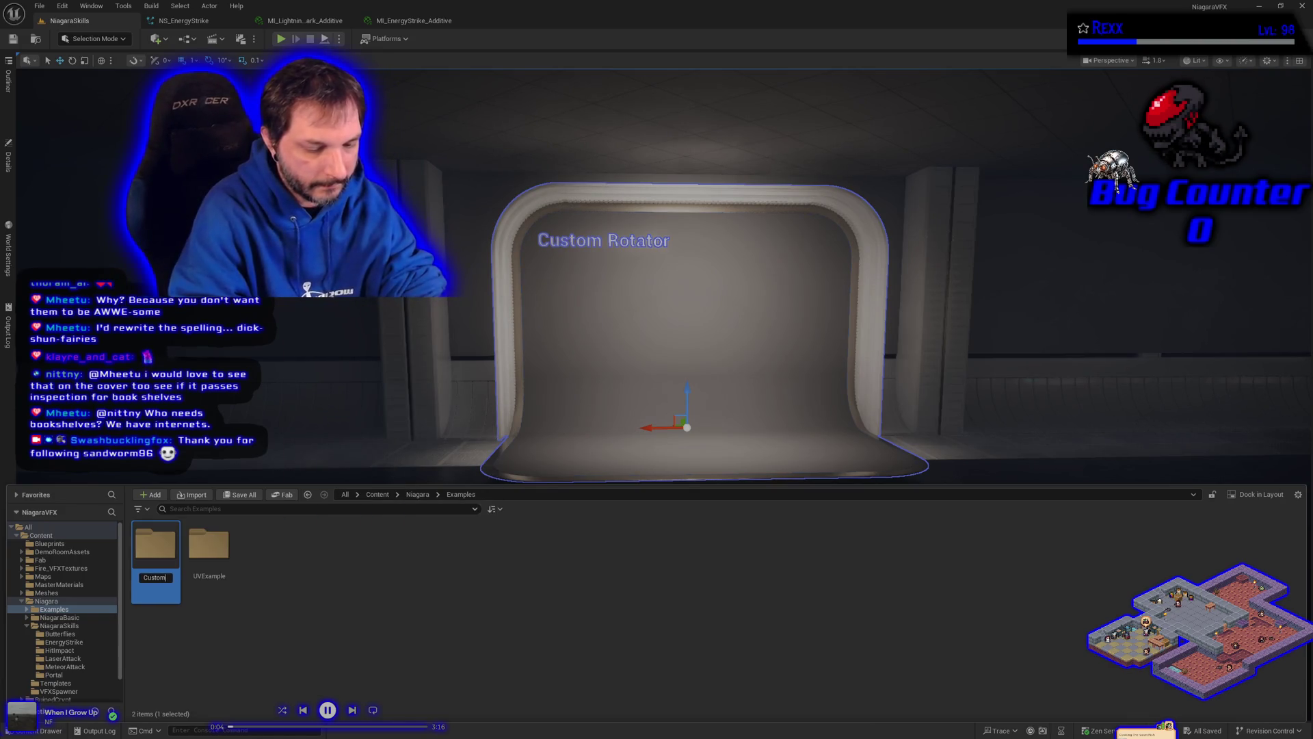
key("Return")
key("Return")
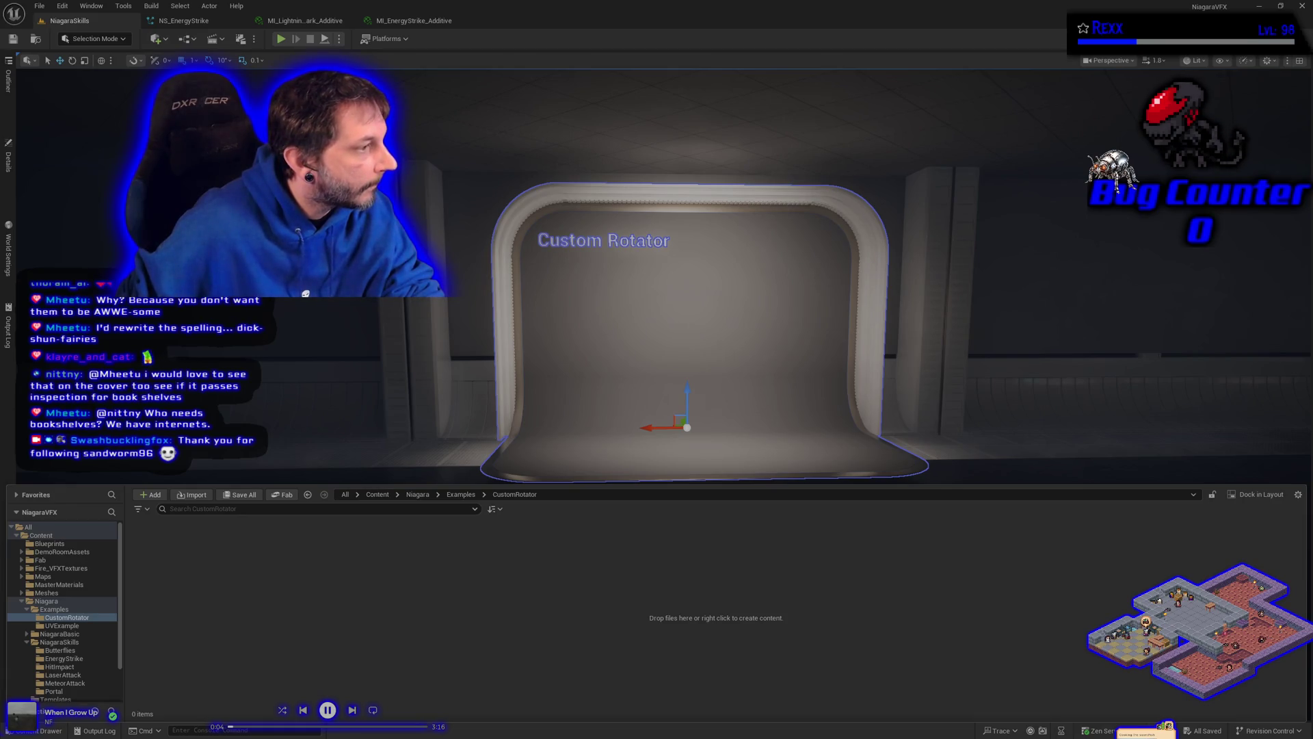
Step: Create a new Material asset named M_RotatorExample in the CustomRotator folder
right_click(237, 609)
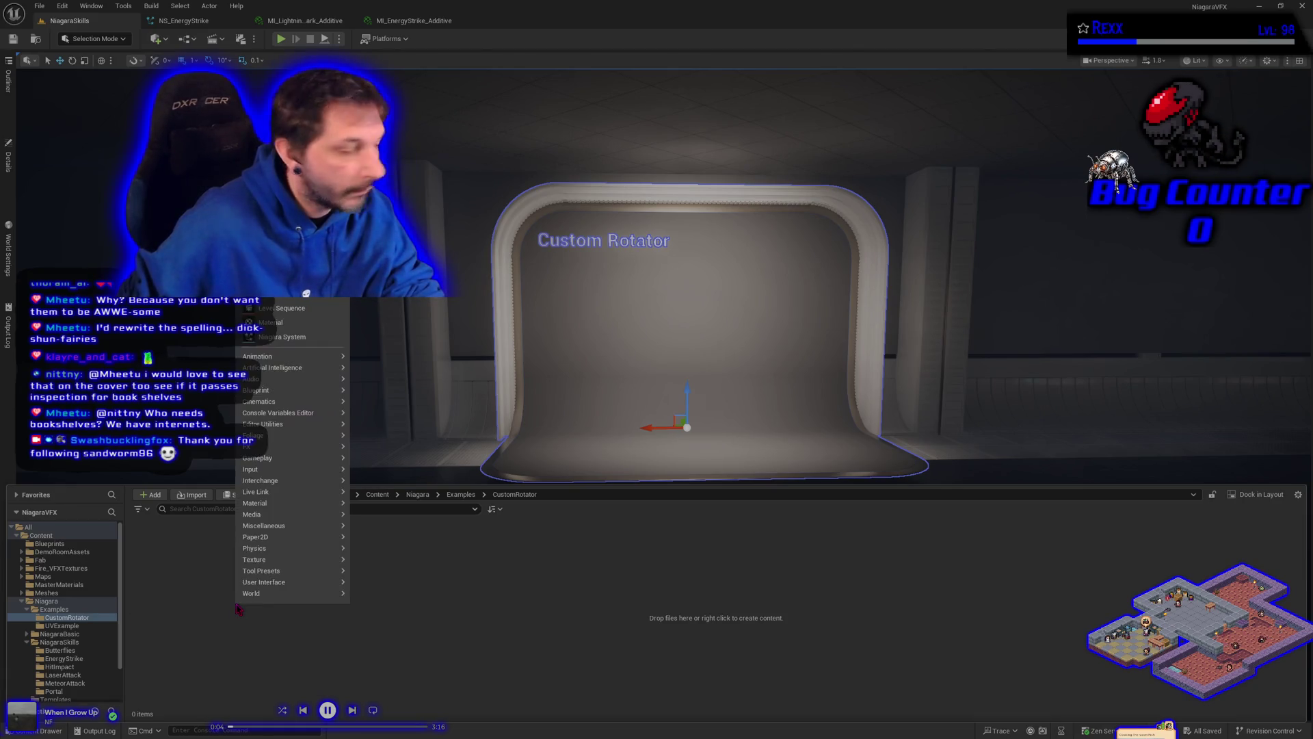
left_click(297, 324)
type("M_")
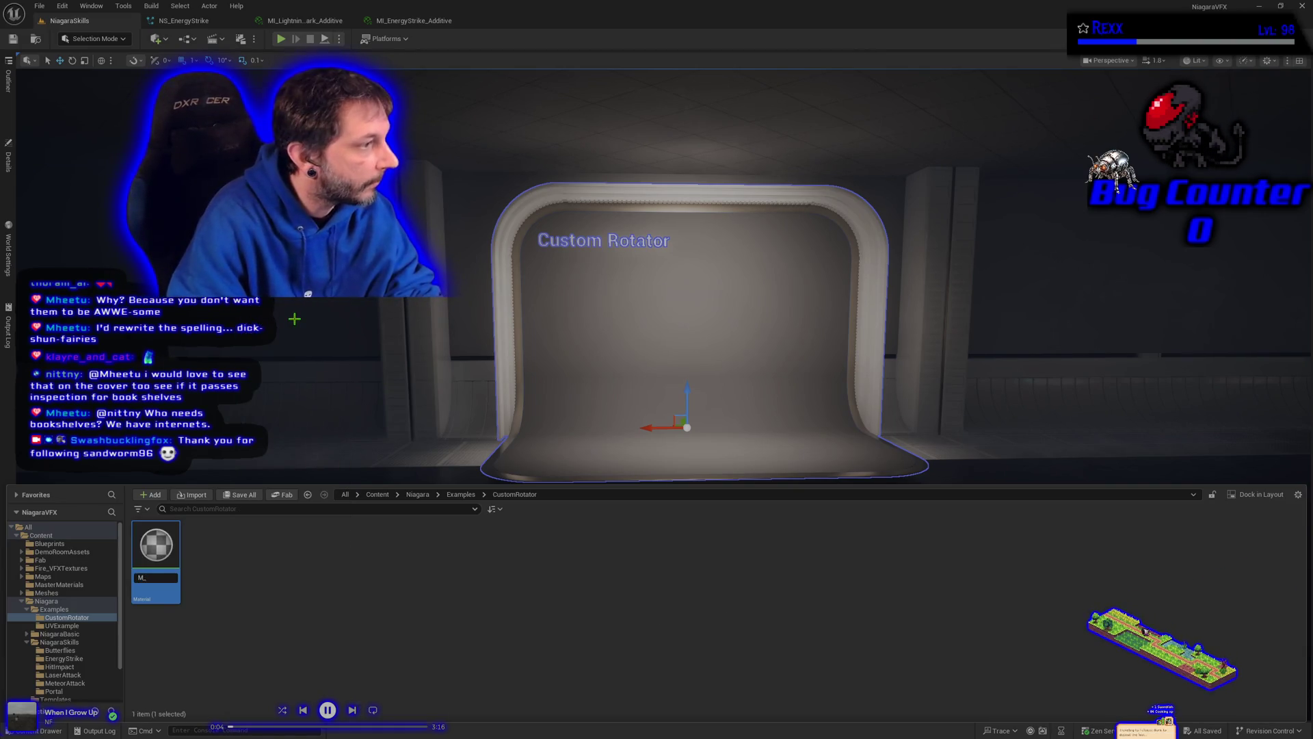
type("Rotator")
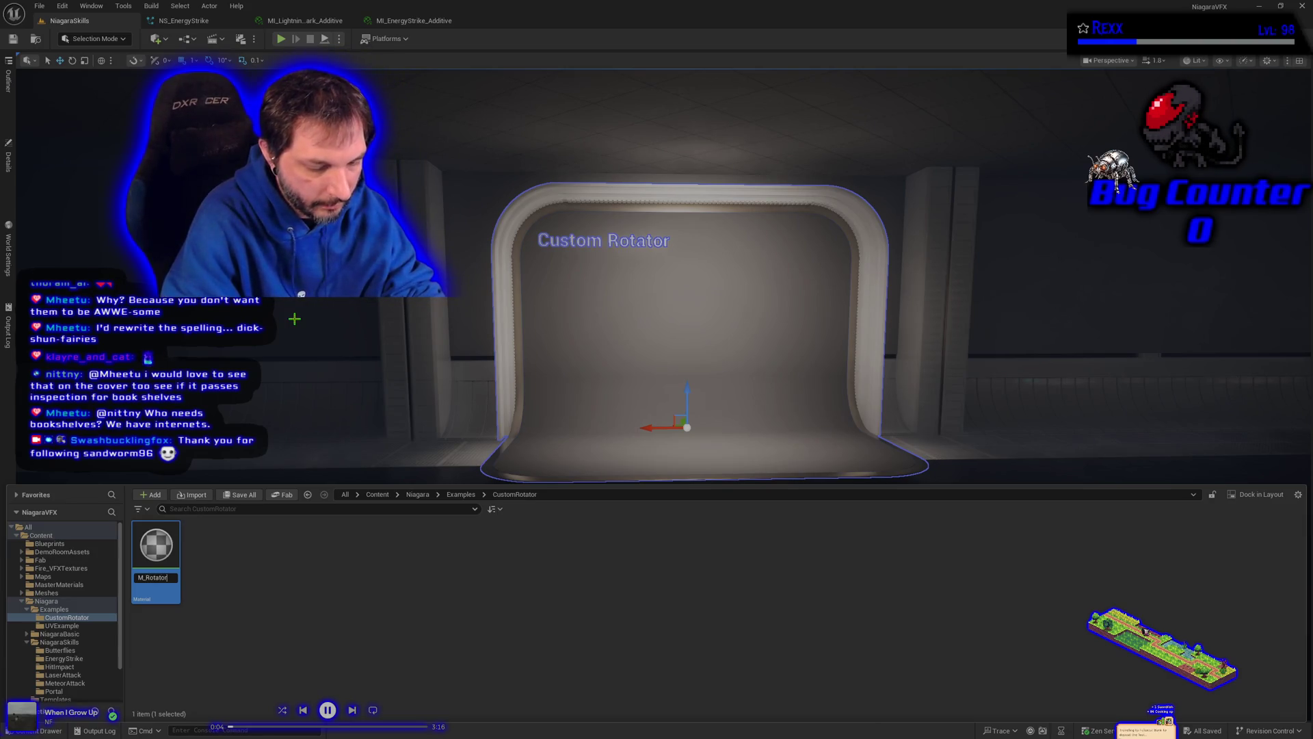
type("ple")
key("Return")
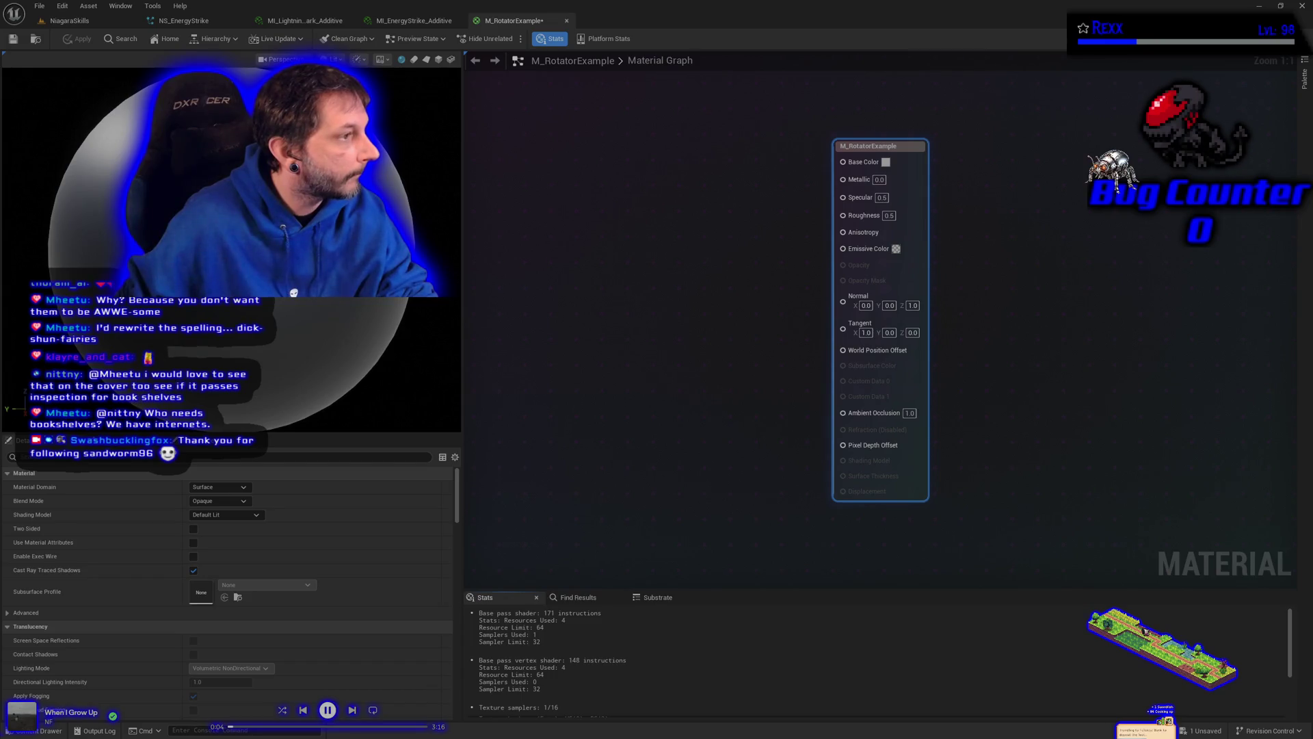
Step: Place a CustomRotator node in the M_RotatorExample graph by searching 'custom rotator'
right_click(590, 212)
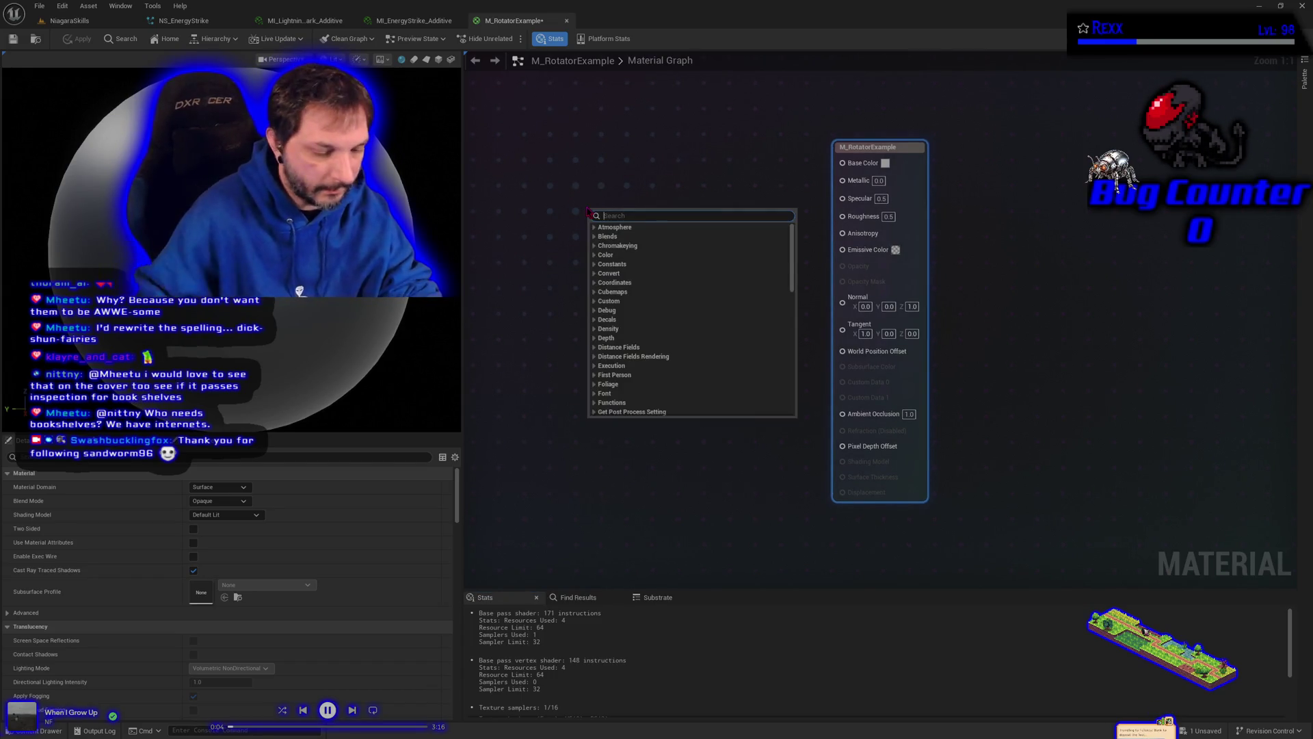
type("custom rotator")
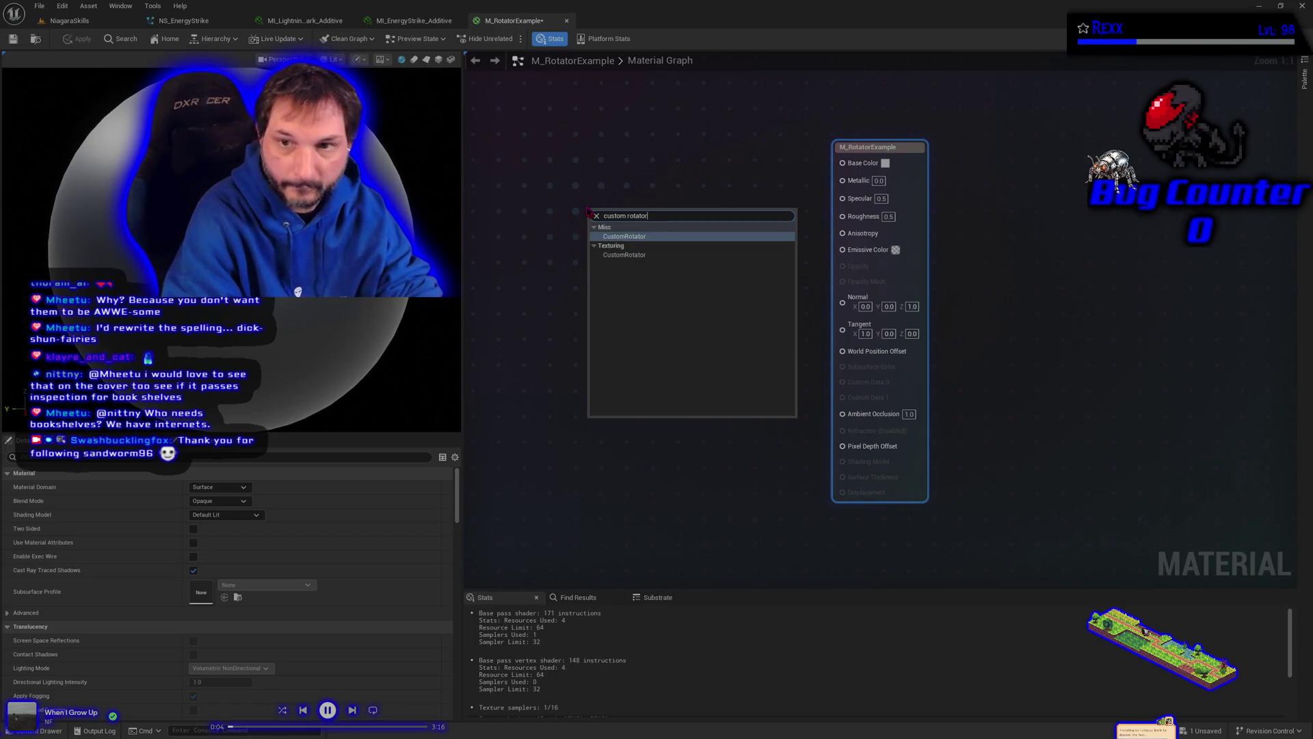
key("Return")
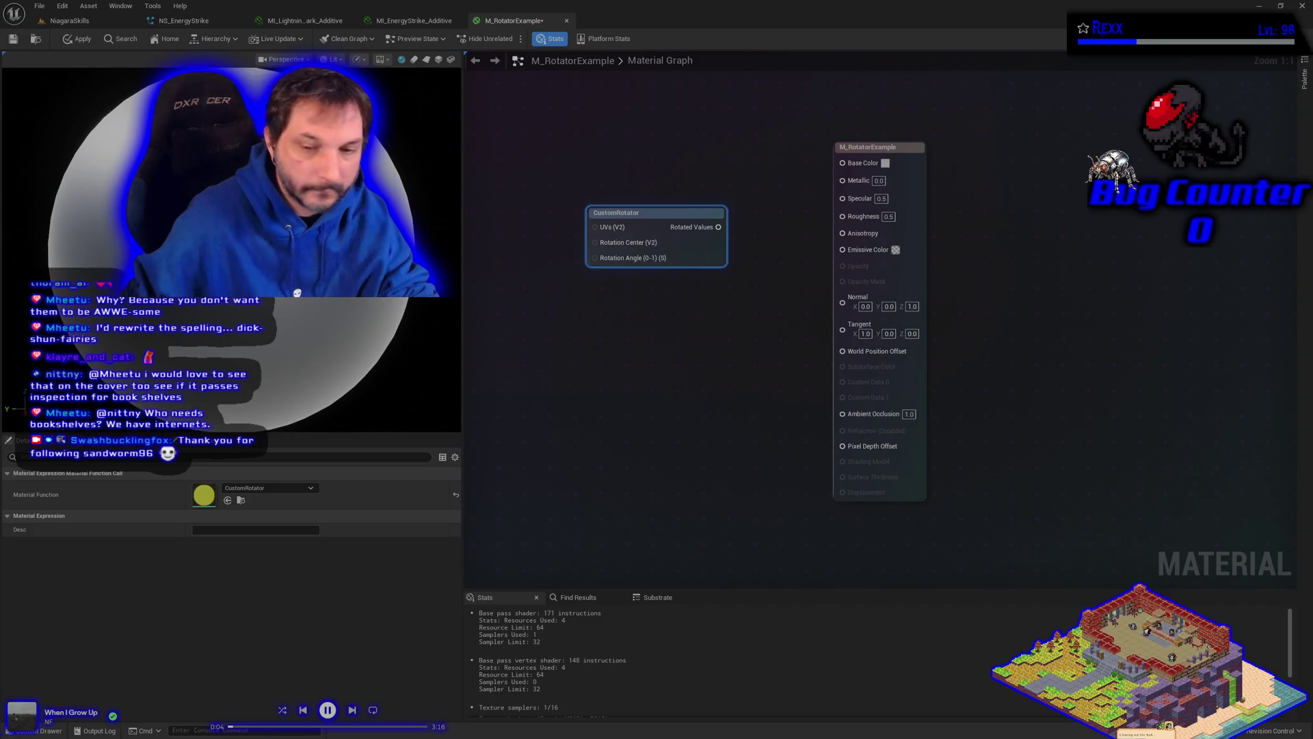
left_click(48, 731)
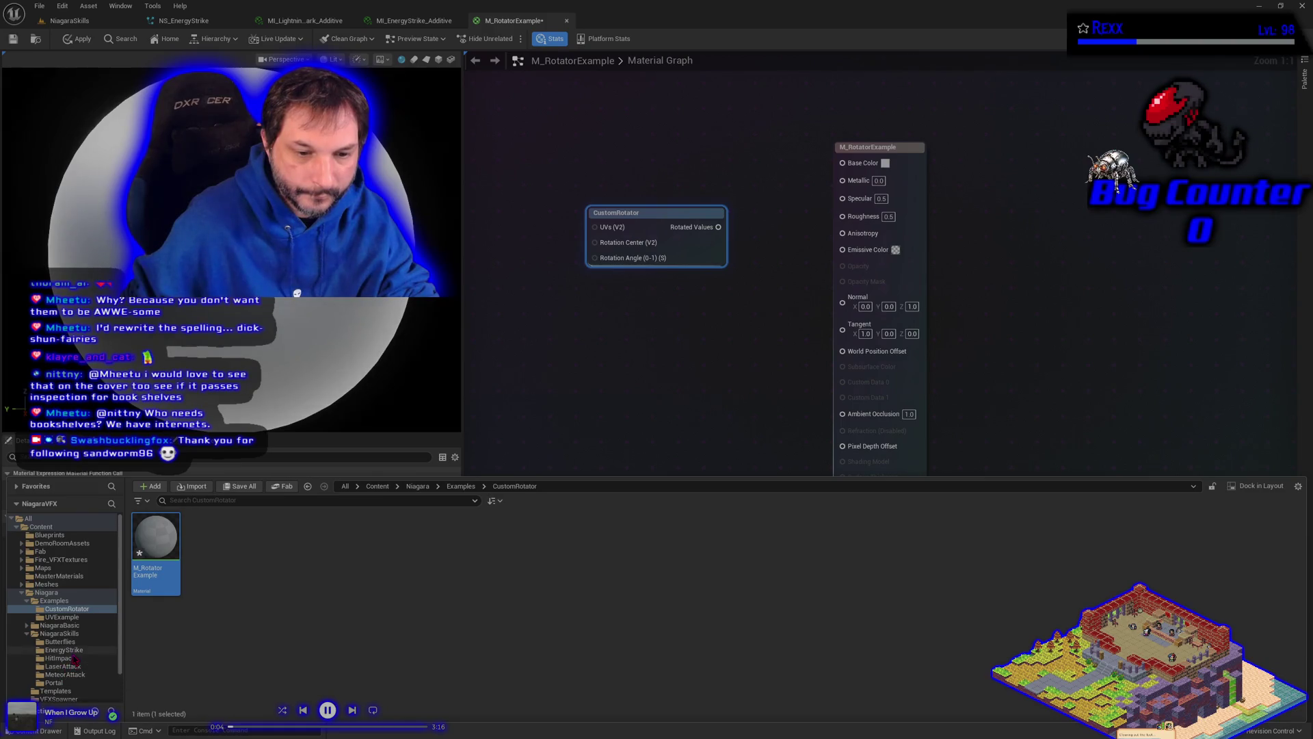
Step: Browse the EnergyStrike, MeteorAttack, LaserAttack and Fire_VFXTextures folders looking for a fire texture
left_click(64, 650)
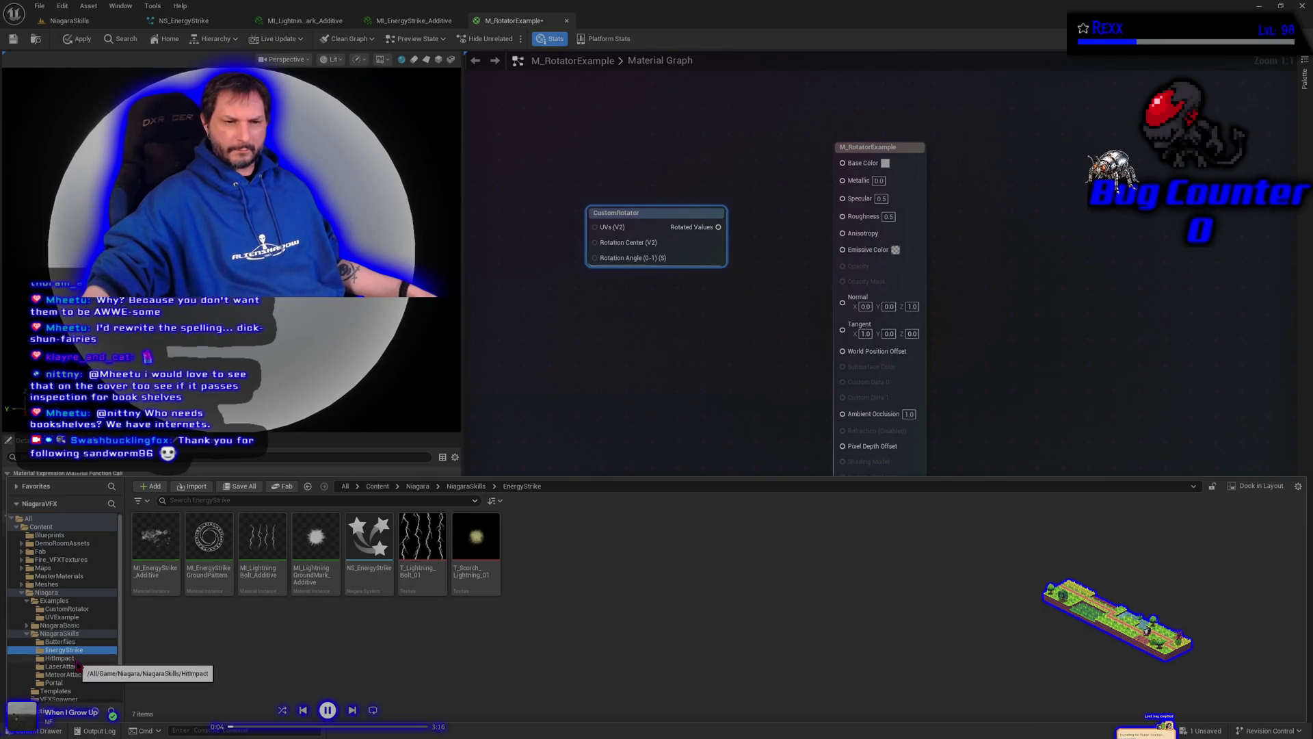
left_click(99, 675)
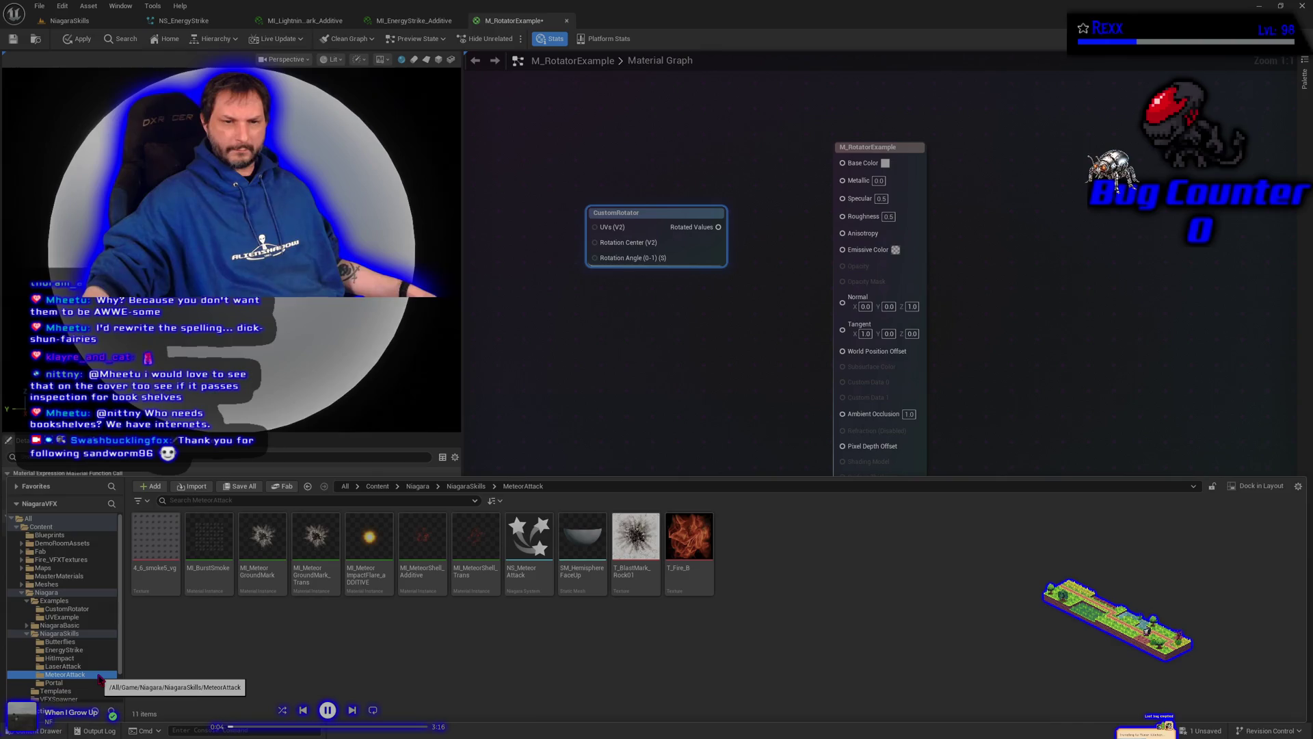
left_click(89, 668)
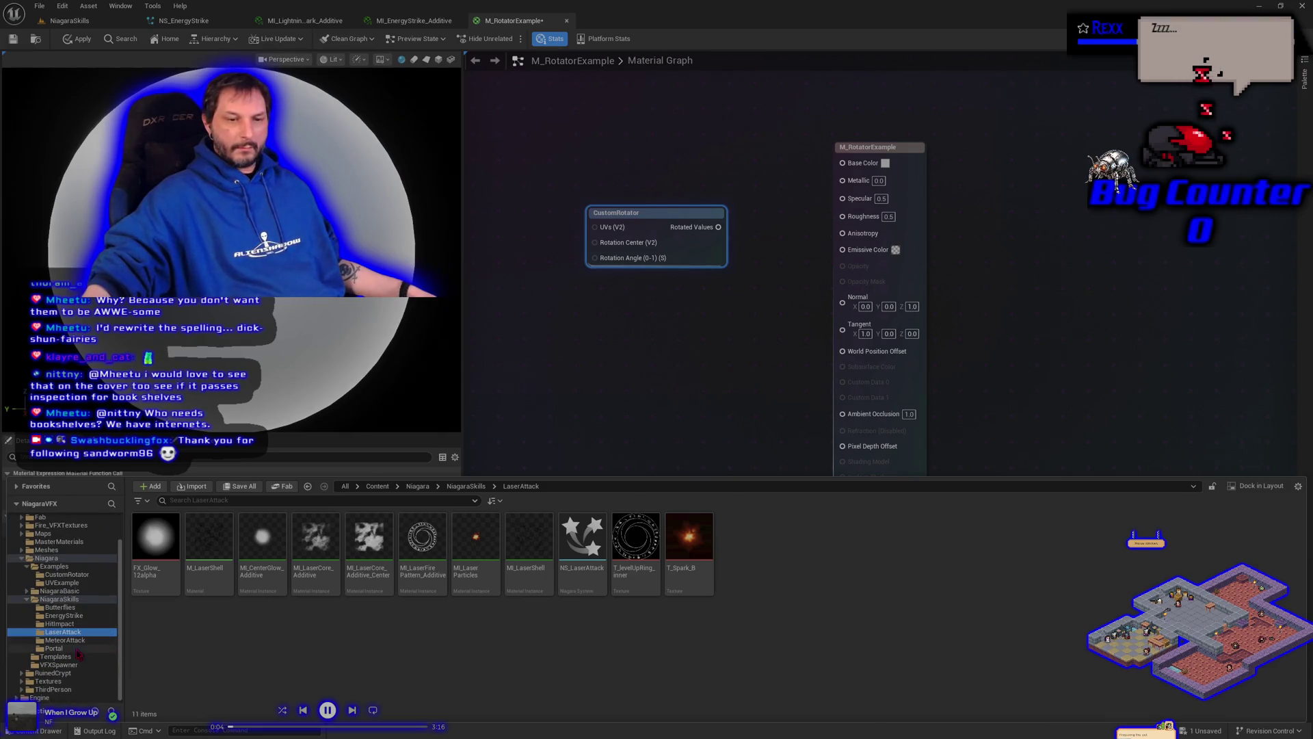
left_click(59, 562)
double_click(208, 540)
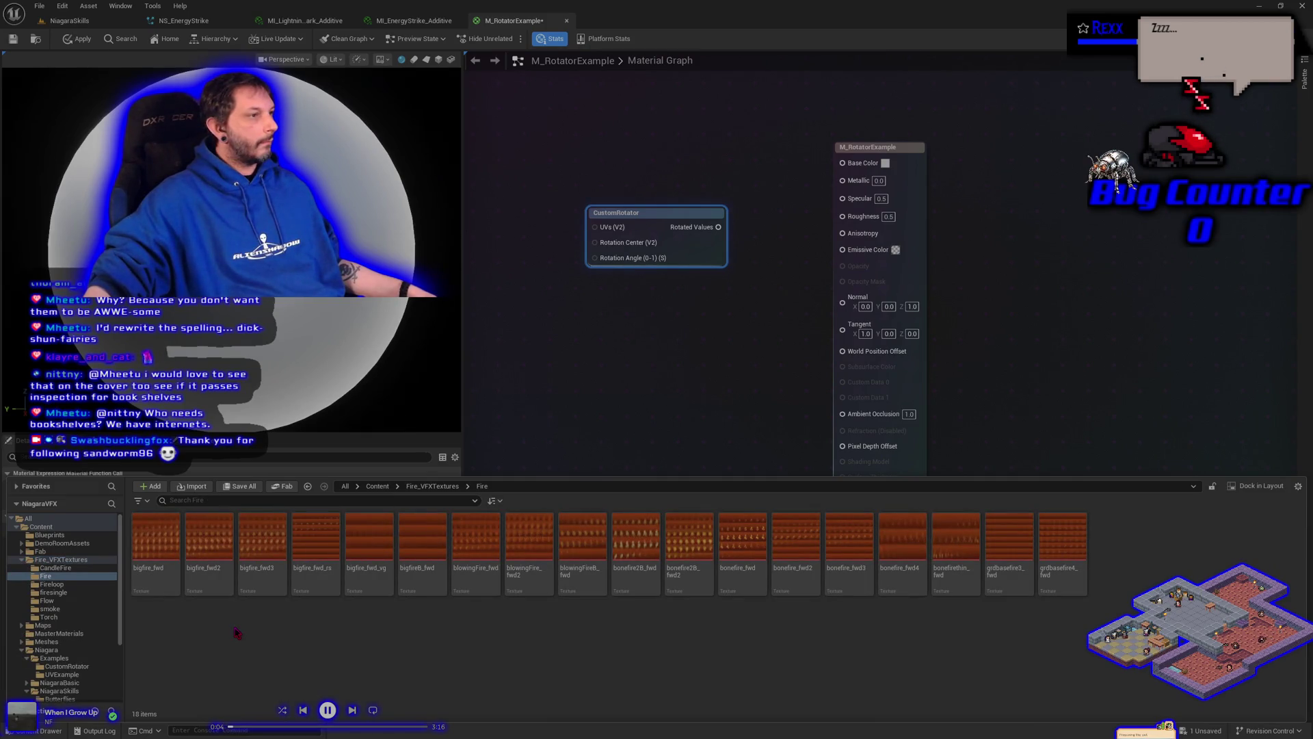
left_click(25, 561)
scroll(69, 605, "down", 2)
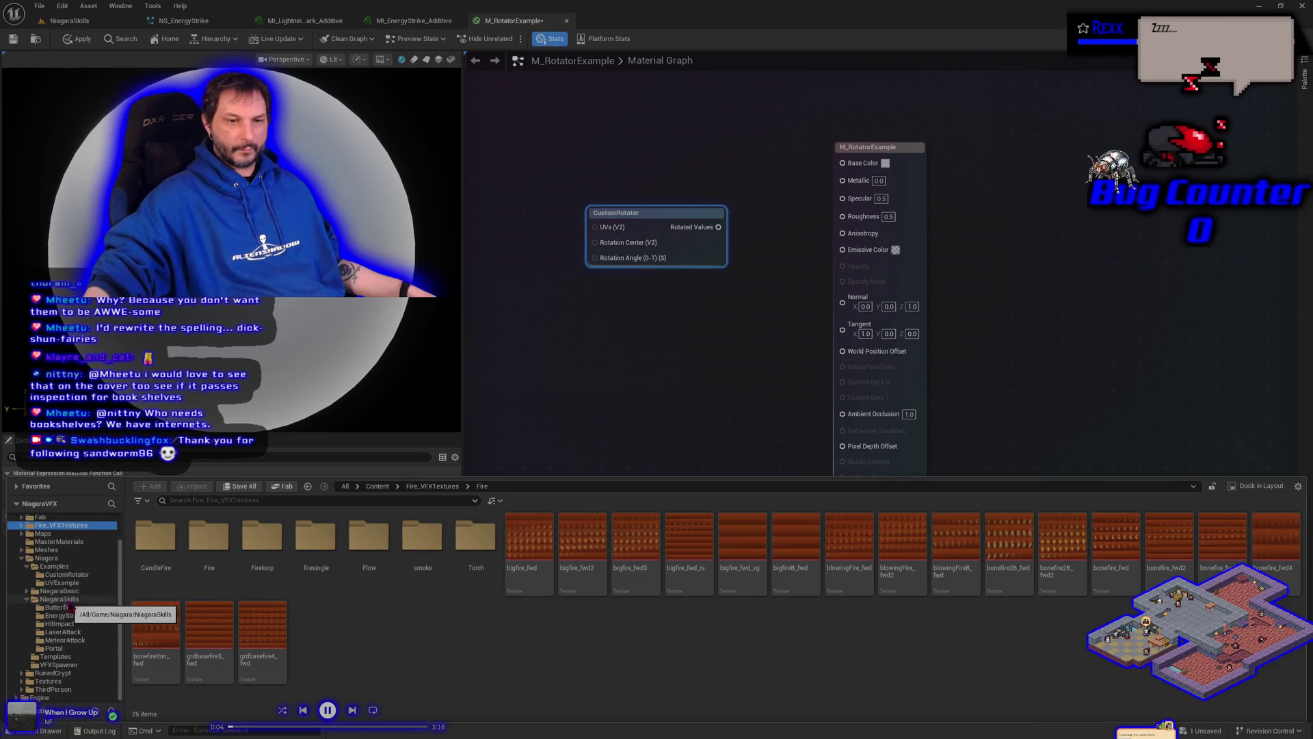
Step: Add T_FireTrail_Desat from Textures > InfinityVFX_Textures > Fire to the graph as a Texture Sample
left_click(48, 681)
double_click(155, 539)
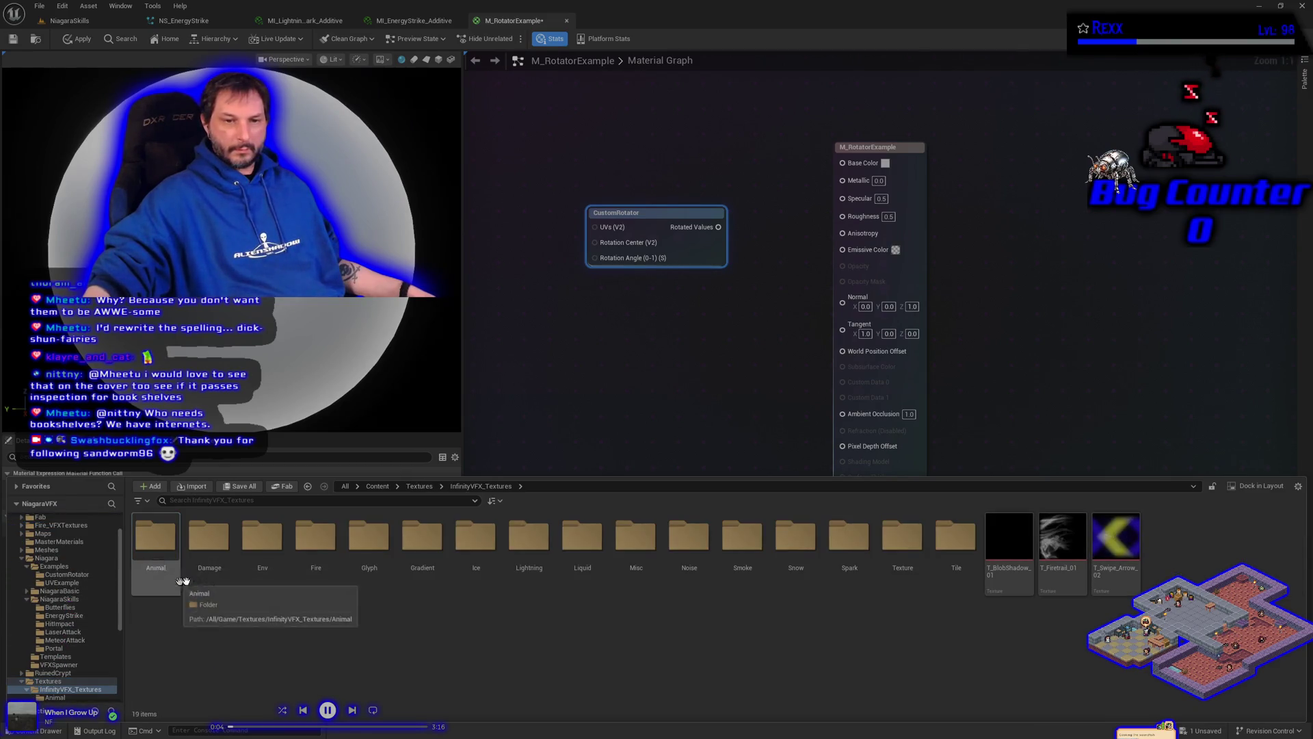
double_click(313, 548)
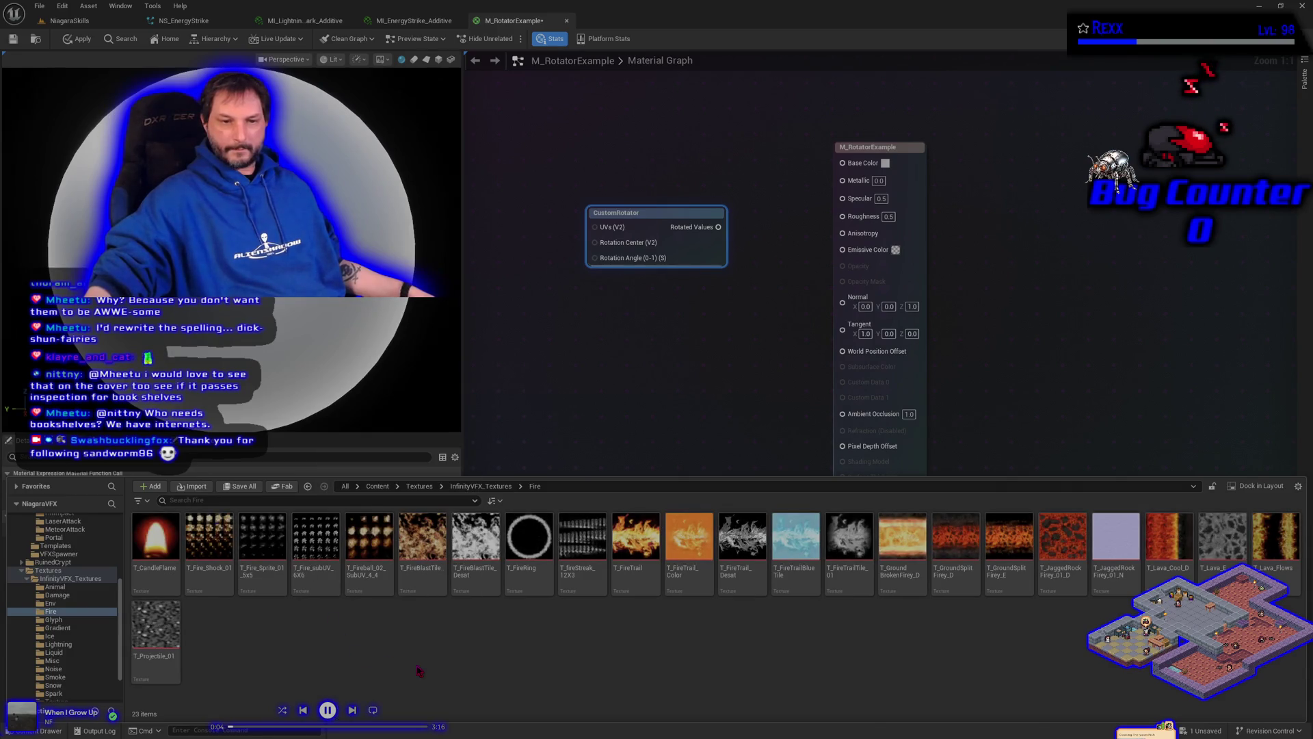
left_click(742, 544)
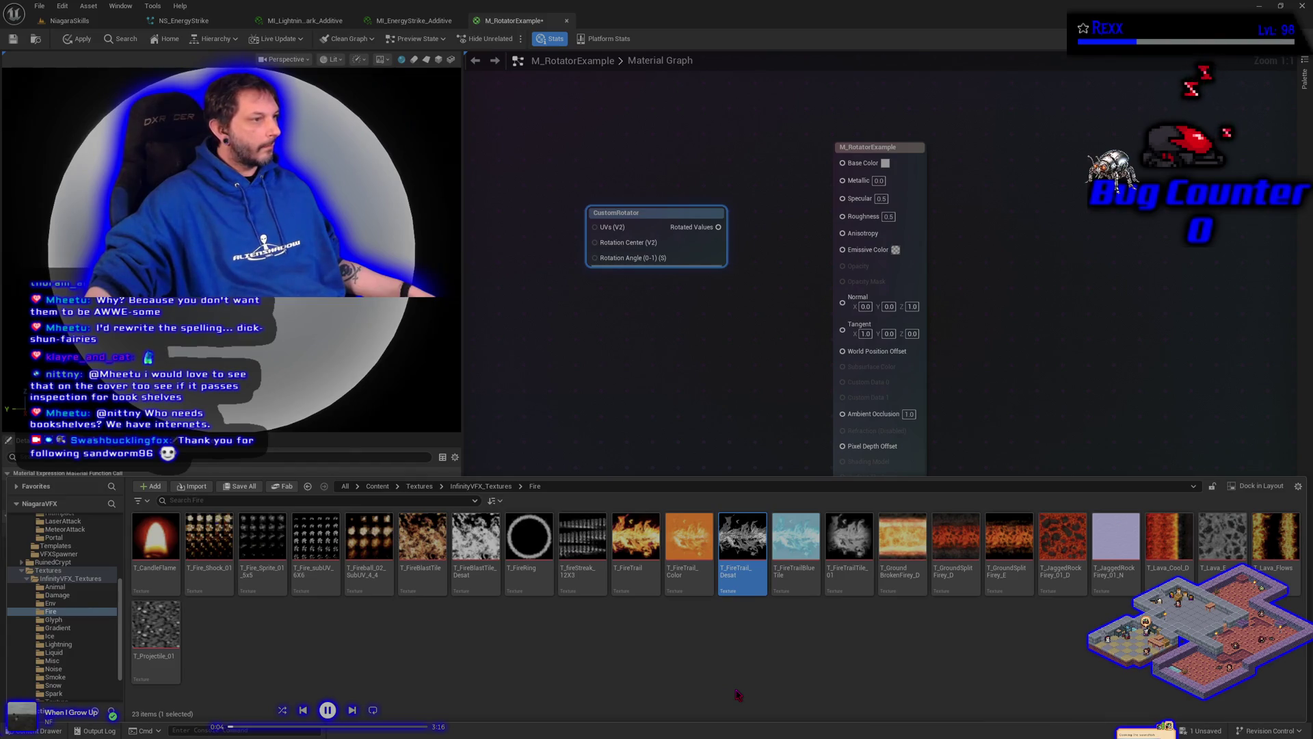
left_click_drag(742, 547, 687, 376)
Step: Position the CustomRotator node beside the Texture Sample node in the material graph
left_click_drag(645, 324, 595, 299)
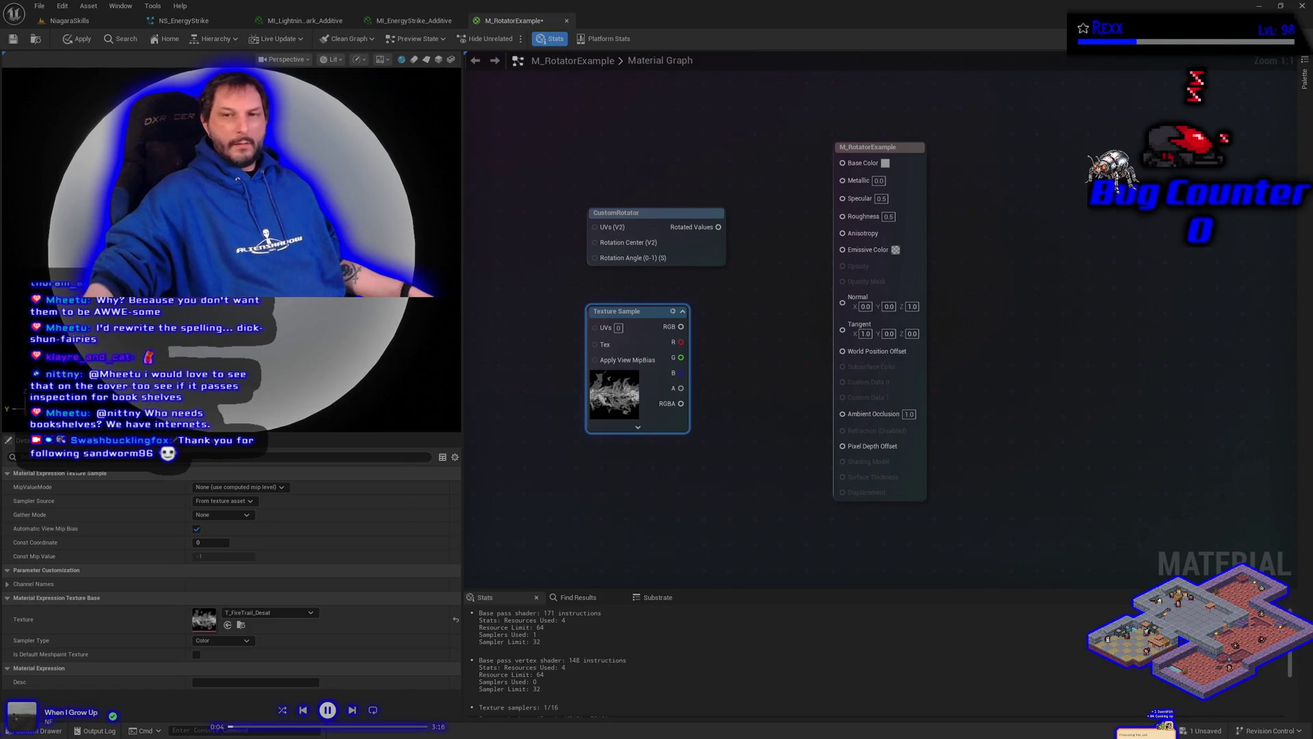
mouse_move(658, 229)
left_mouse_down()
mouse_move(520, 323)
mouse_move(701, 345)
left_mouse_up()
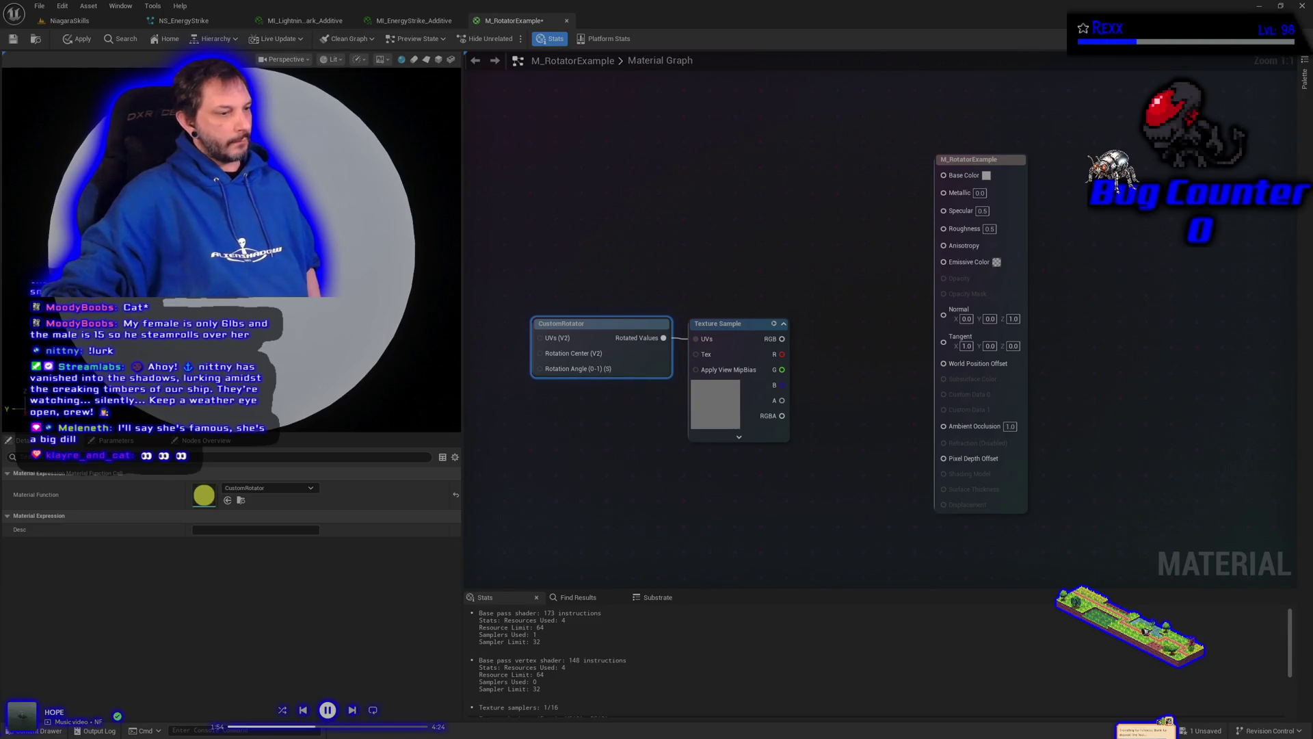
key("alt+Tab")
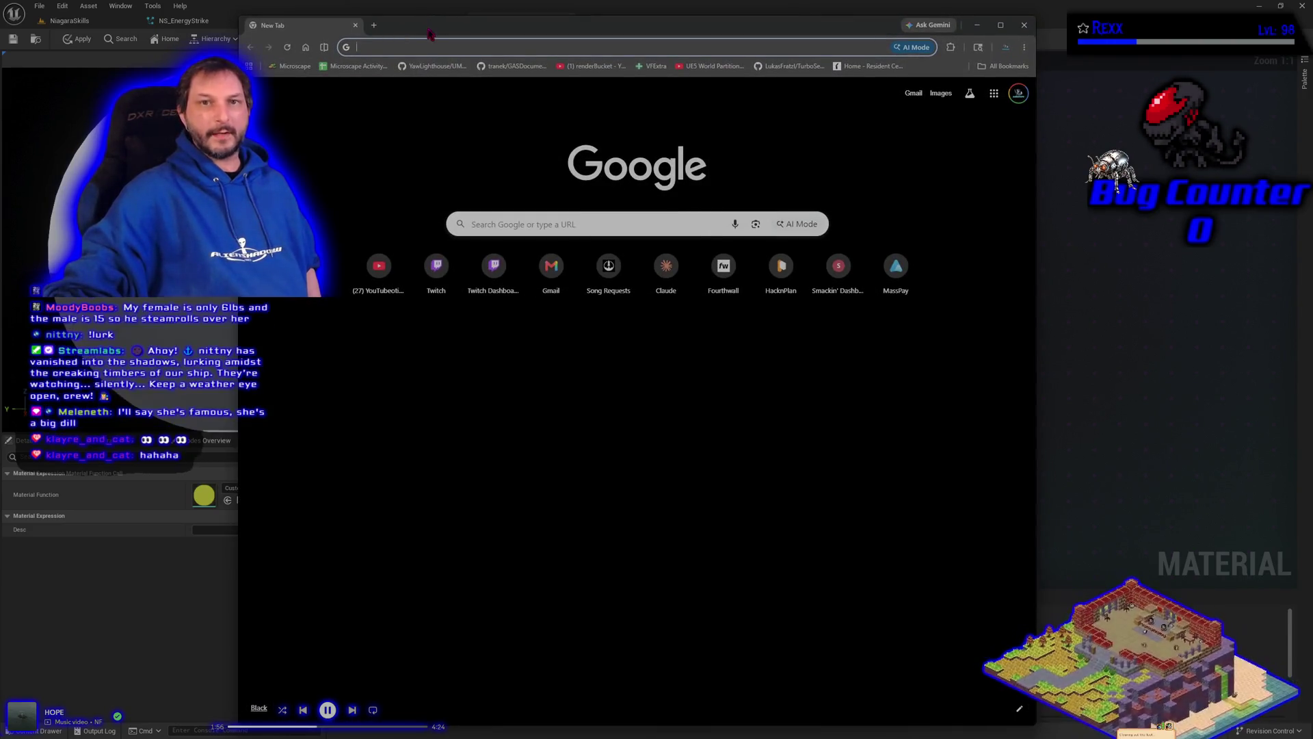
key("alt+Tab")
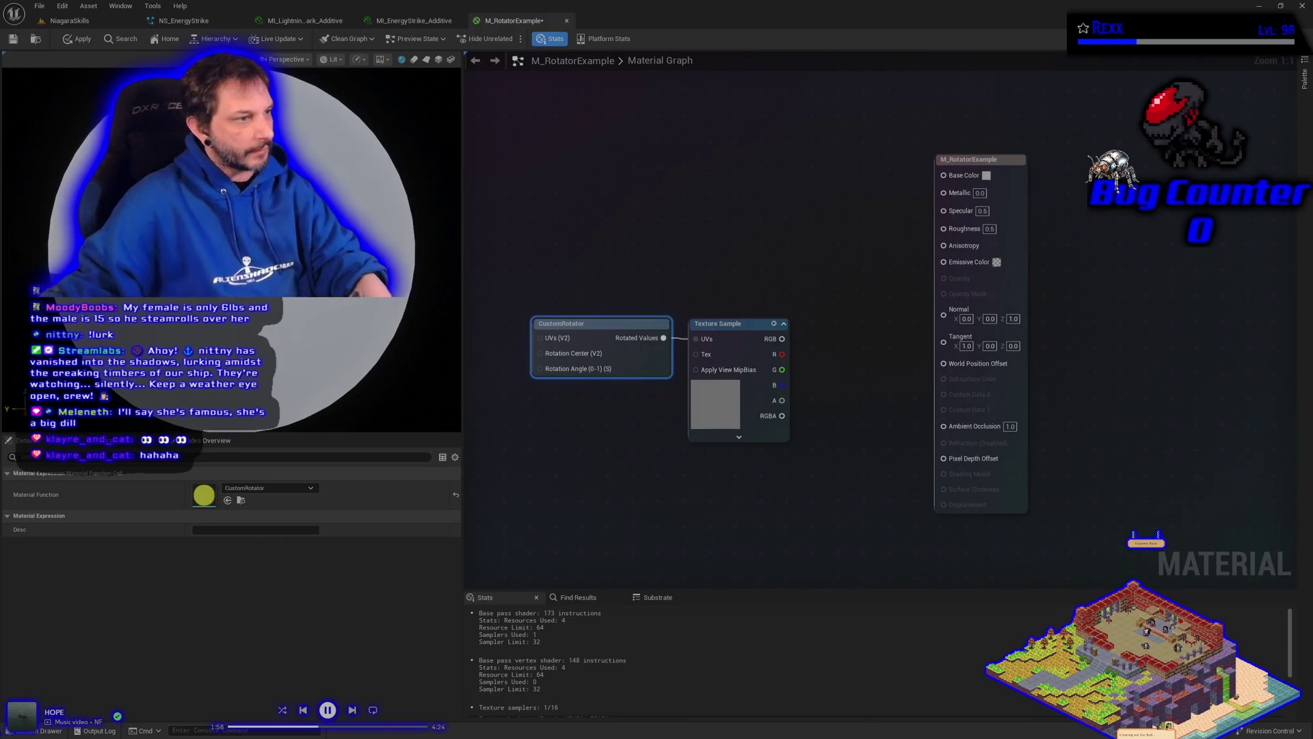
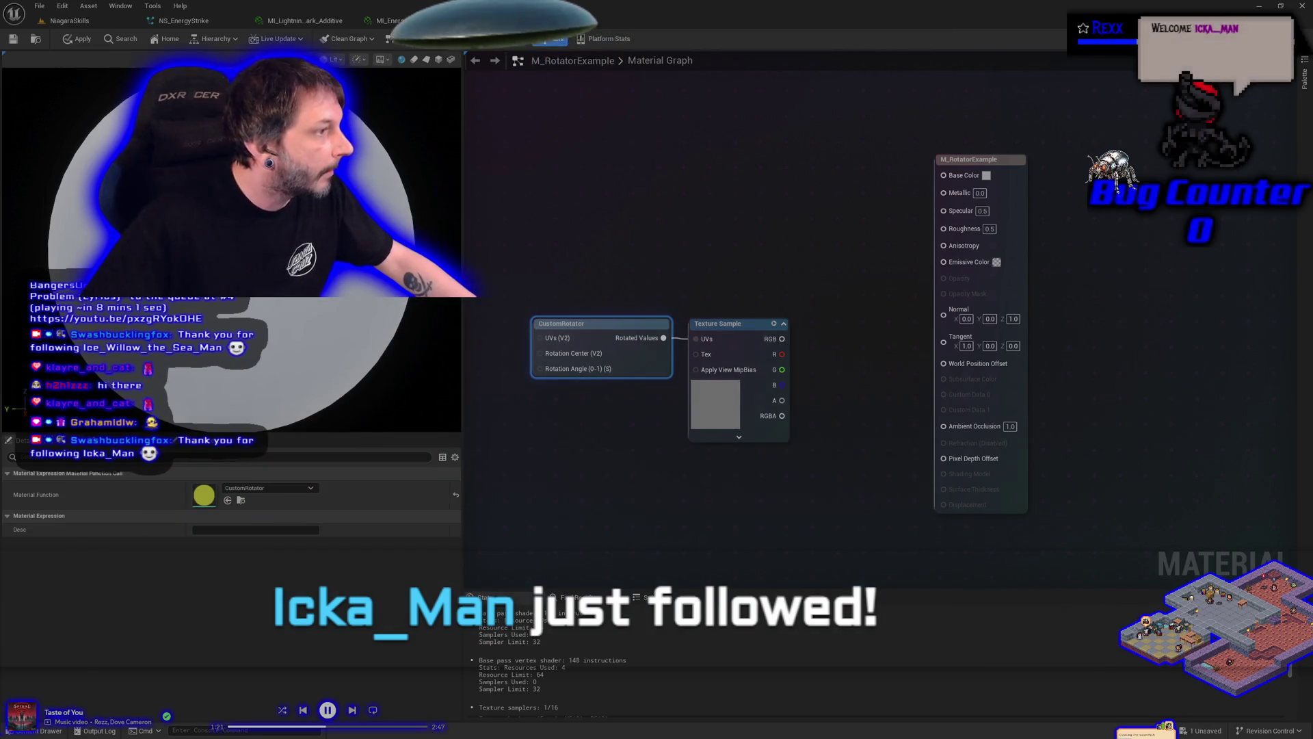
Step: Add a scalar parameter named 'Rotation Angle' (default 0.0) and wire it into CustomRotator's Rotation Angle pin
left_click(559, 438)
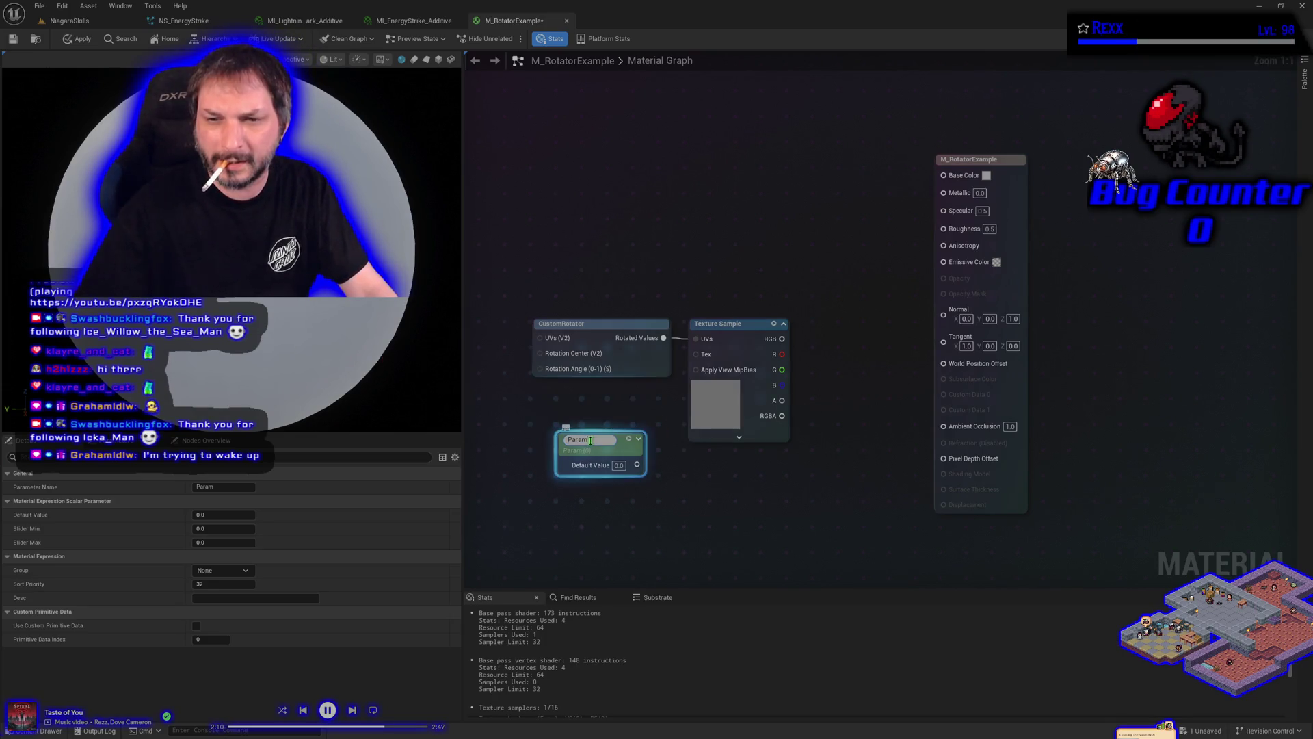
type("Rota")
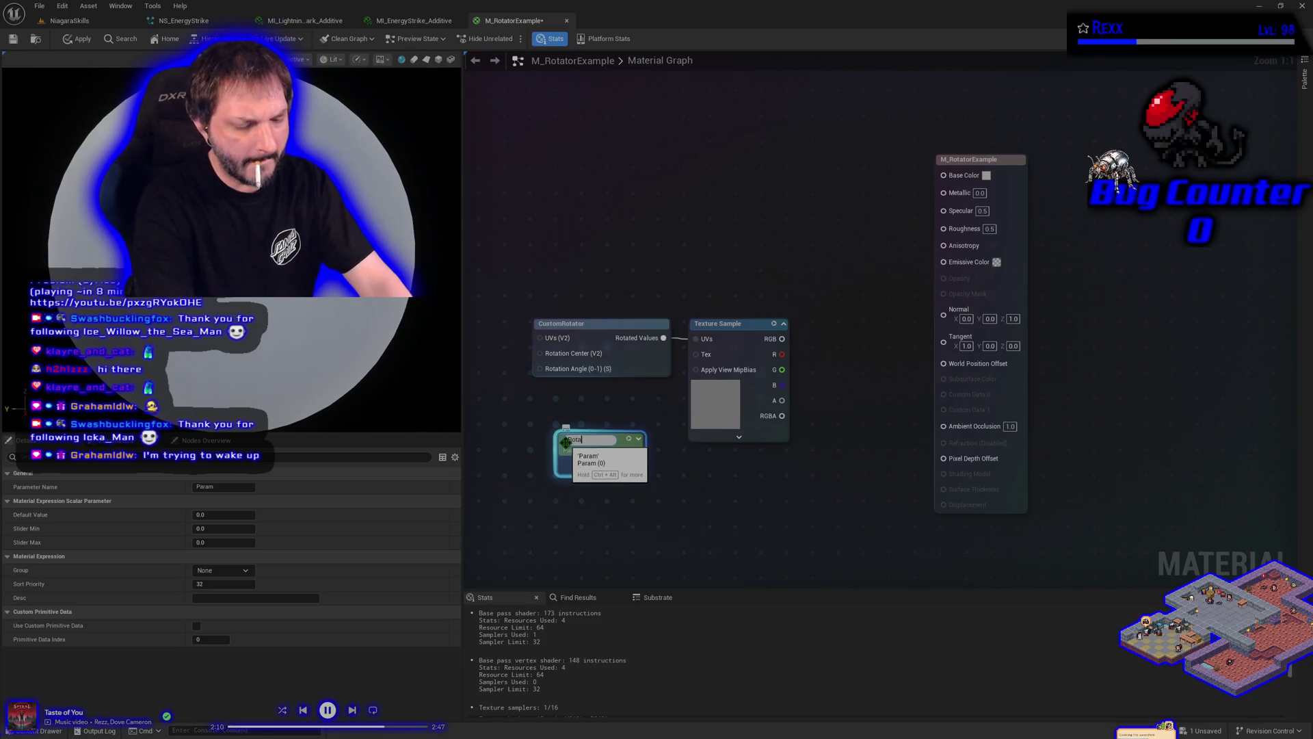
type("tion Angle")
key("Return")
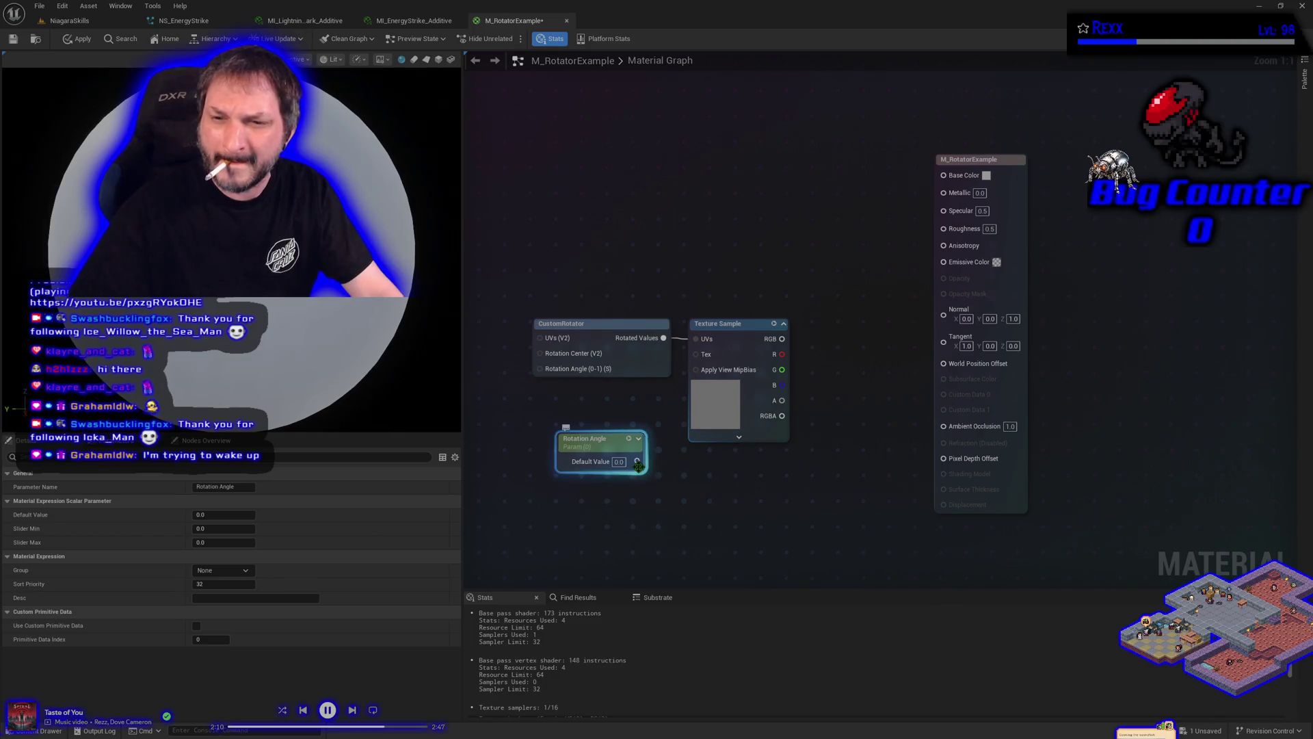
mouse_move(619, 440)
left_mouse_down()
mouse_move(510, 373)
mouse_move(532, 360)
mouse_move(609, 396)
mouse_move(602, 374)
left_mouse_up()
right_click(503, 290)
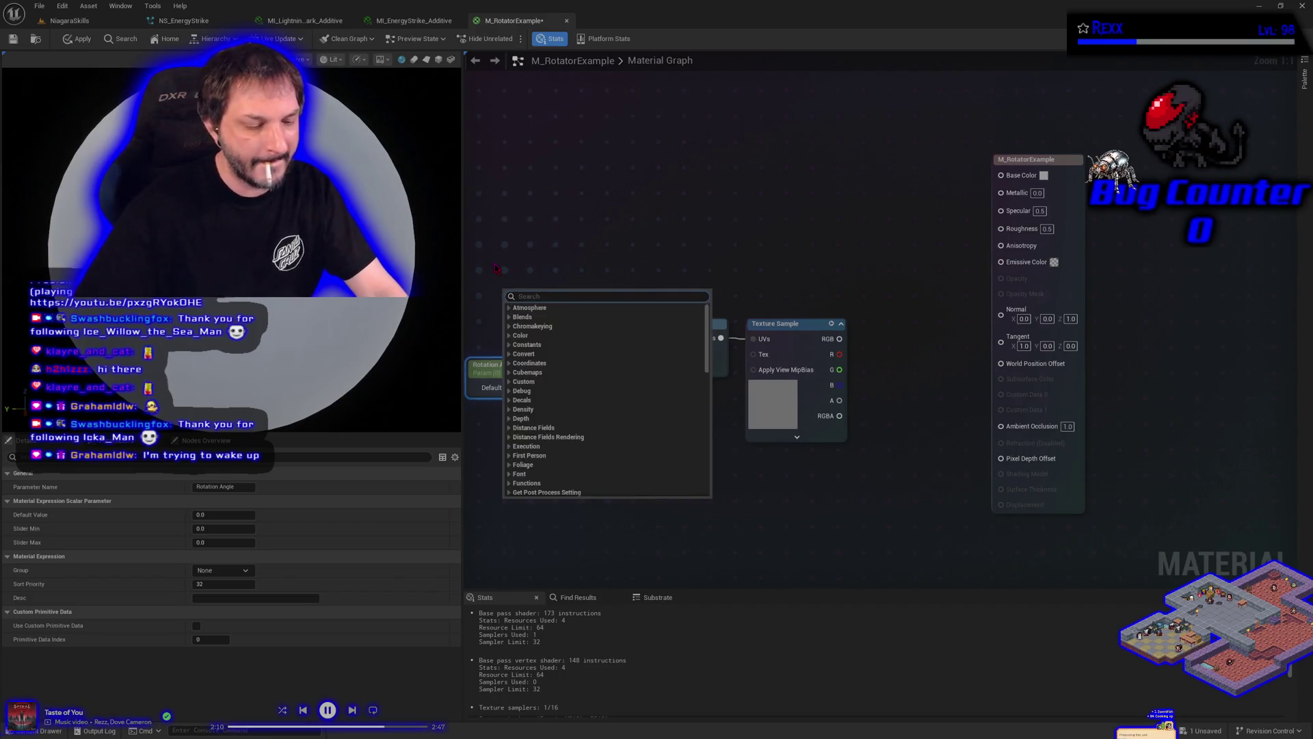
Step: Add a TextureCoordinate node from a 'texcoord' search and position it beside CustomRotator's UVs input
type("text")
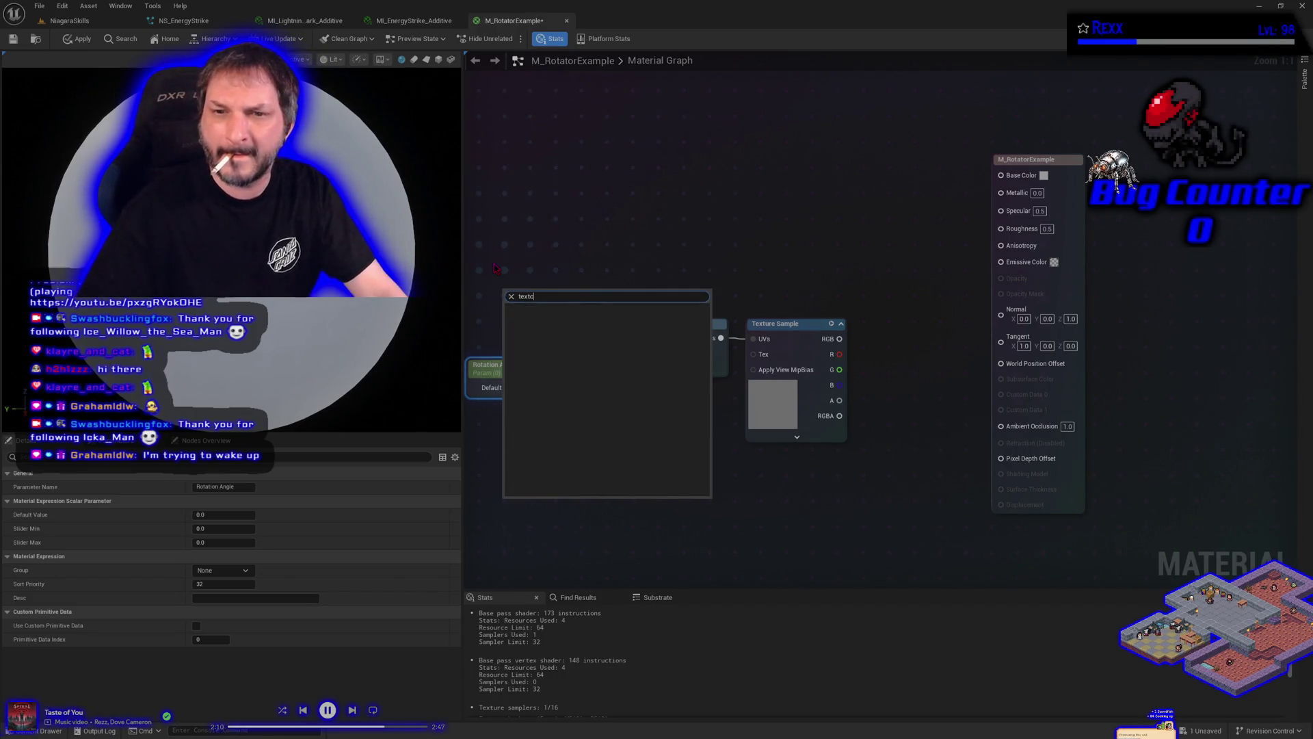
key("BackSpace")
type("coord")
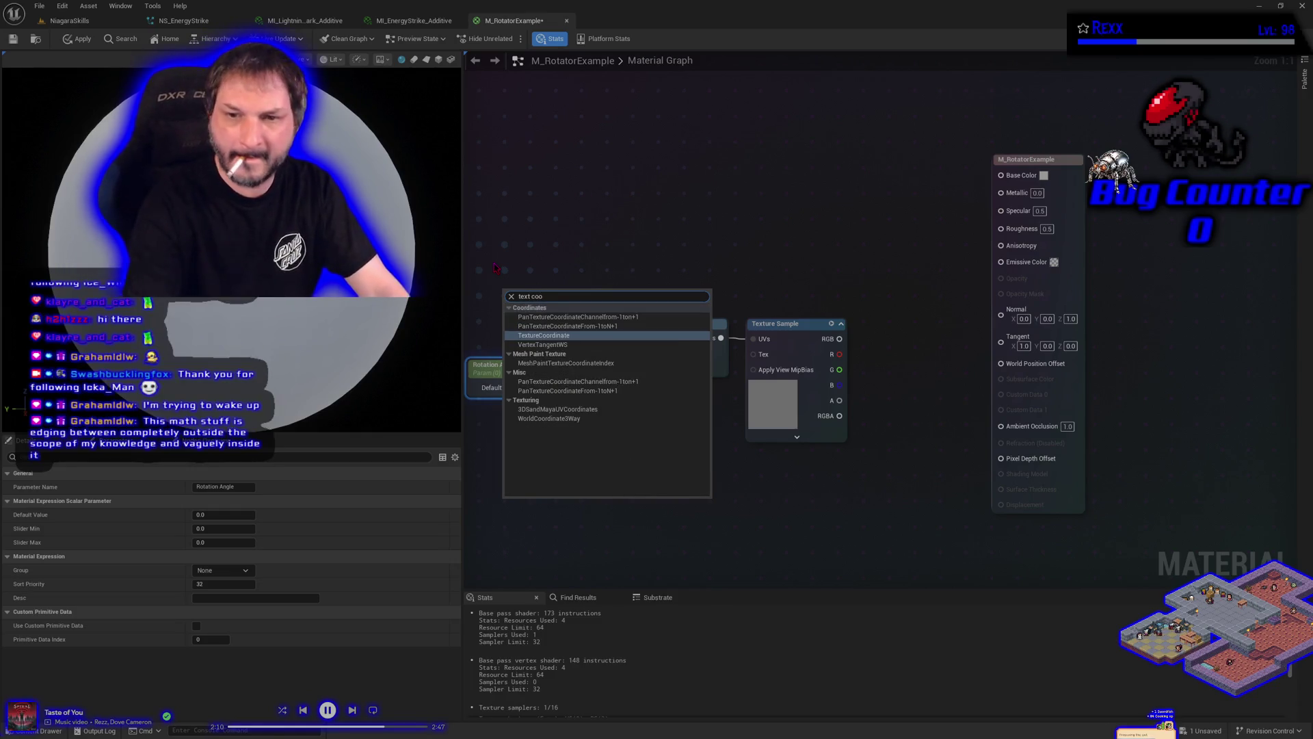
key("Return")
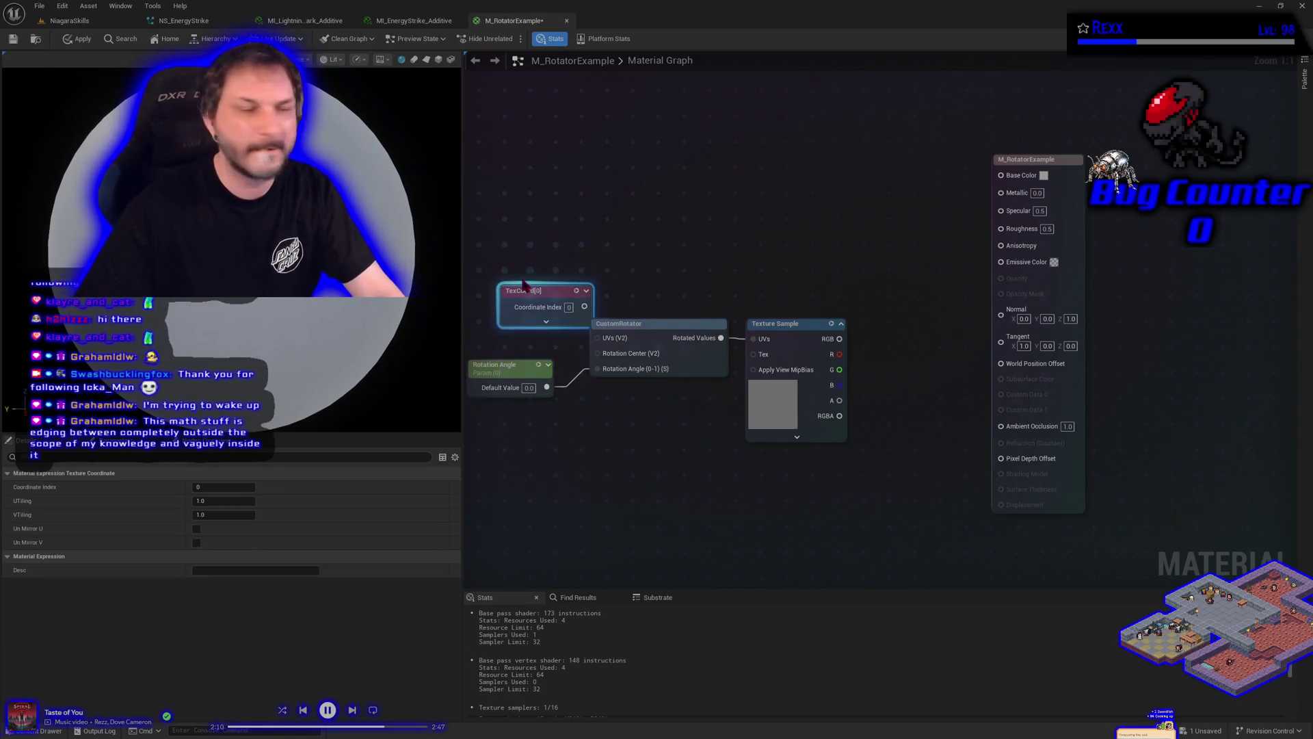
mouse_move(523, 286)
left_mouse_down()
mouse_move(474, 302)
mouse_move(598, 338)
left_mouse_up()
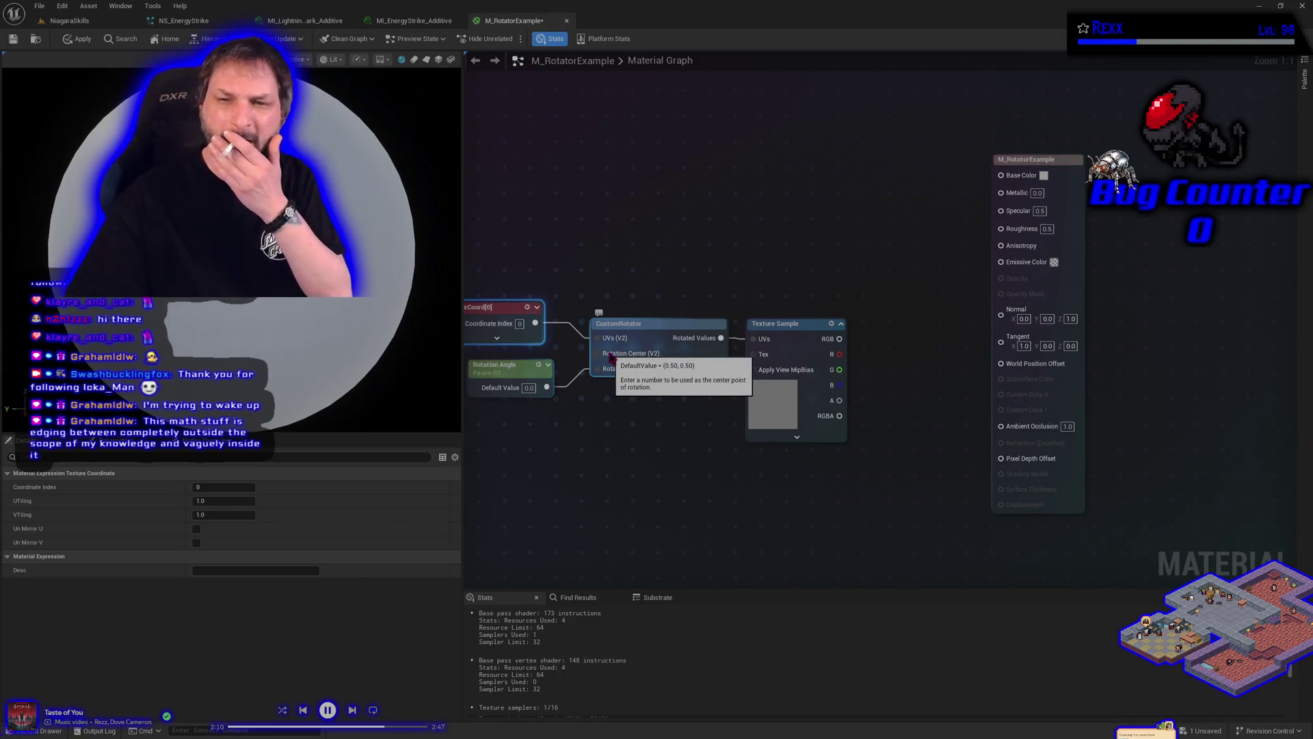